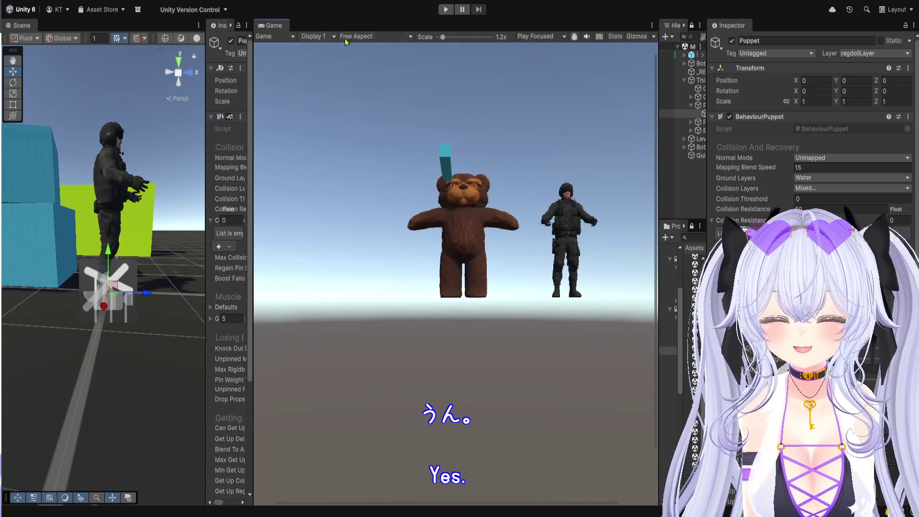
# Resize the panels around the Game view and run the scene briefly to test the puppets
pyautogui.moveTo(252, 185)
pyautogui.mouseDown()
pyautogui.moveTo(458, 194)
pyautogui.moveTo(233, 176)
pyautogui.mouseUp()
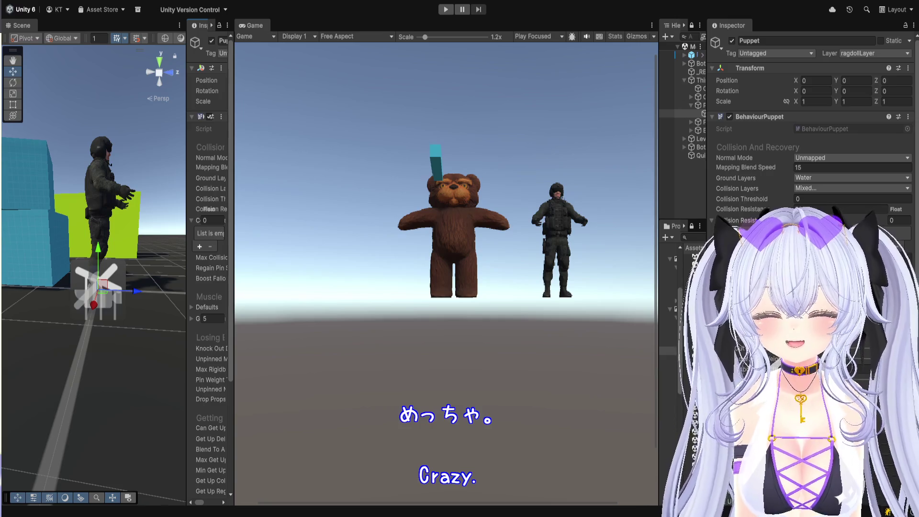
pyautogui.click(445, 9)
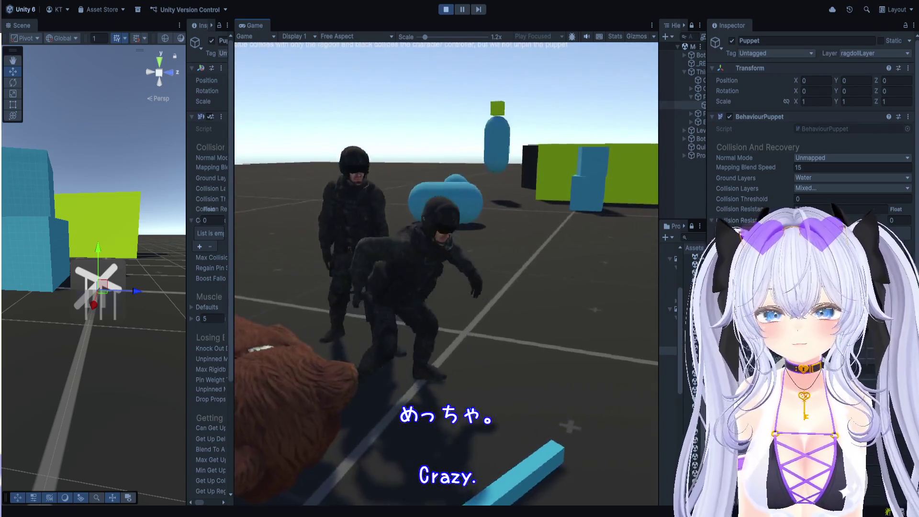
pyautogui.hotkey('ctrl', 'p')
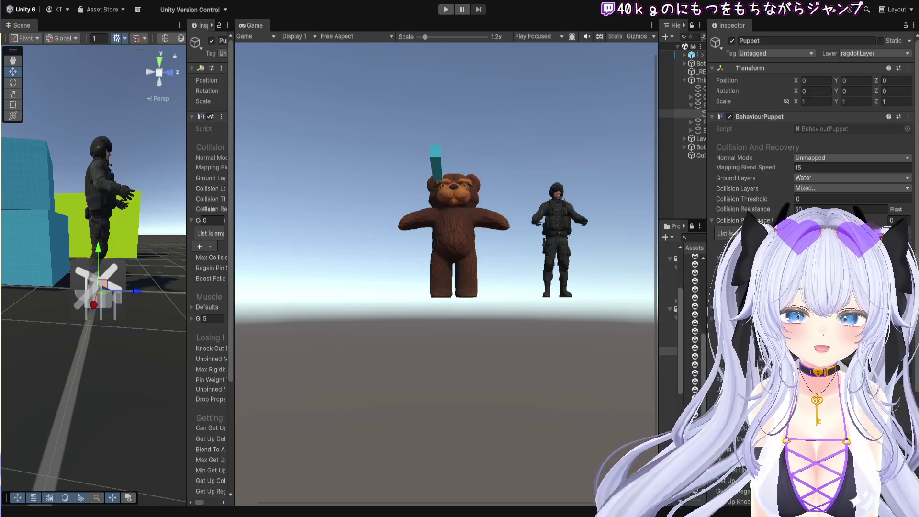
# Widen the Hierarchy and inspect the Third Person Puppet, Character Camera and Character Controller objects
pyautogui.moveTo(659, 144)
pyautogui.mouseDown()
pyautogui.moveTo(607, 144)
pyautogui.moveTo(659, 144)
pyautogui.mouseUp()
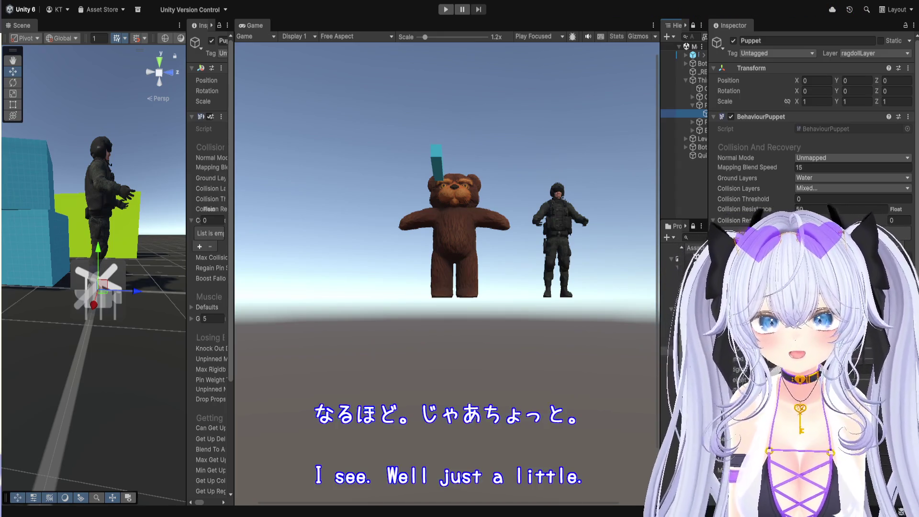
pyautogui.moveTo(659, 156); pyautogui.dragTo(466, 155)
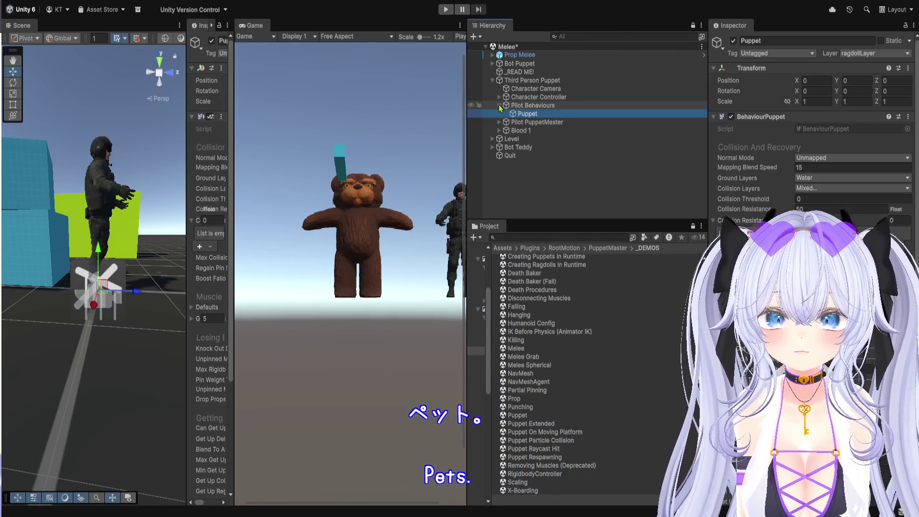
pyautogui.click(499, 105)
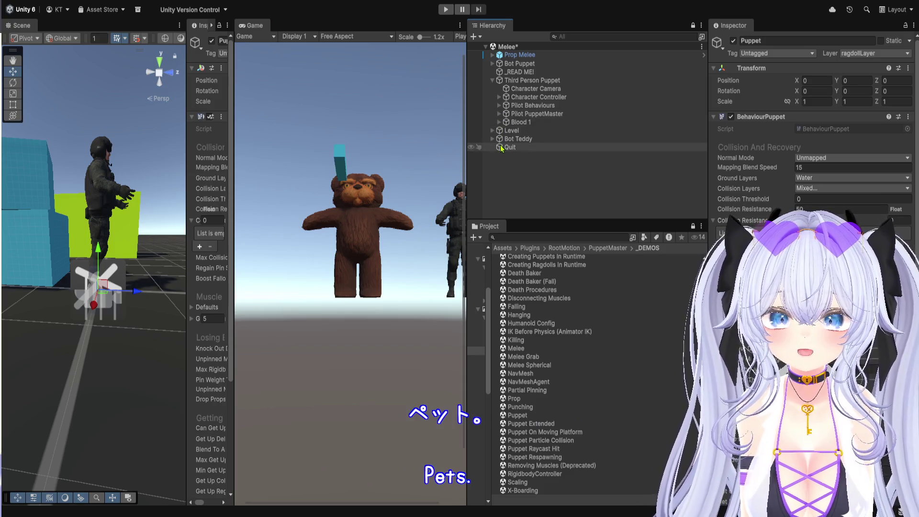
pyautogui.click(550, 80)
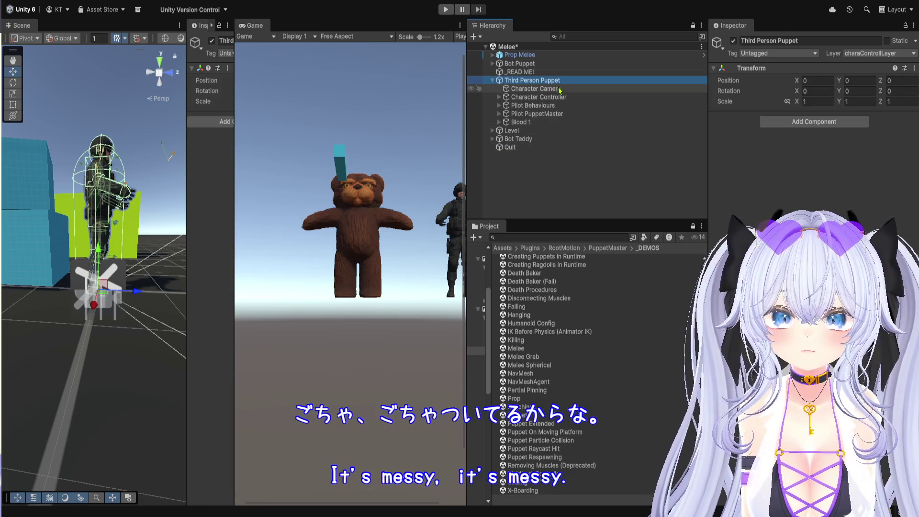
pyautogui.click(558, 89)
pyautogui.click(559, 97)
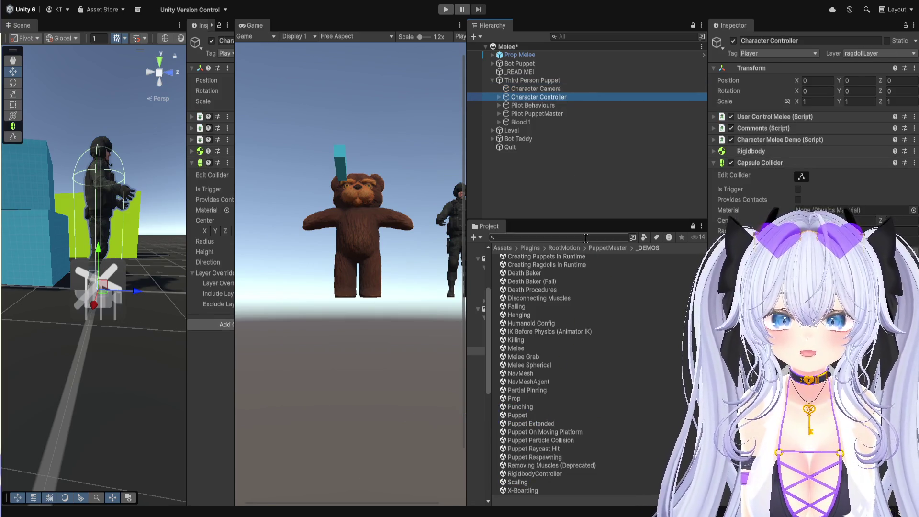
# Enlarge the Project panel and climb from PuppetMaster through RootMotion and Plugins to Assets
pyautogui.moveTo(585, 221); pyautogui.dragTo(585, 199)
pyautogui.click(603, 227)
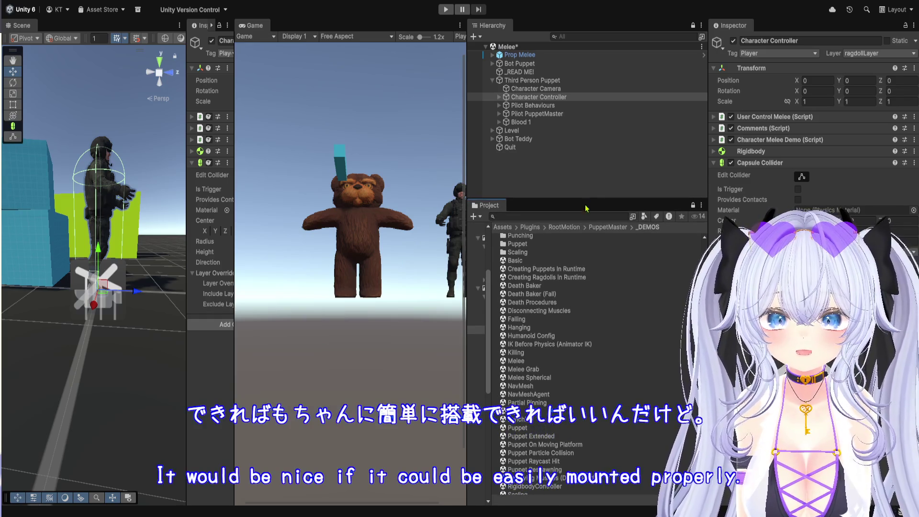
pyautogui.click(574, 228)
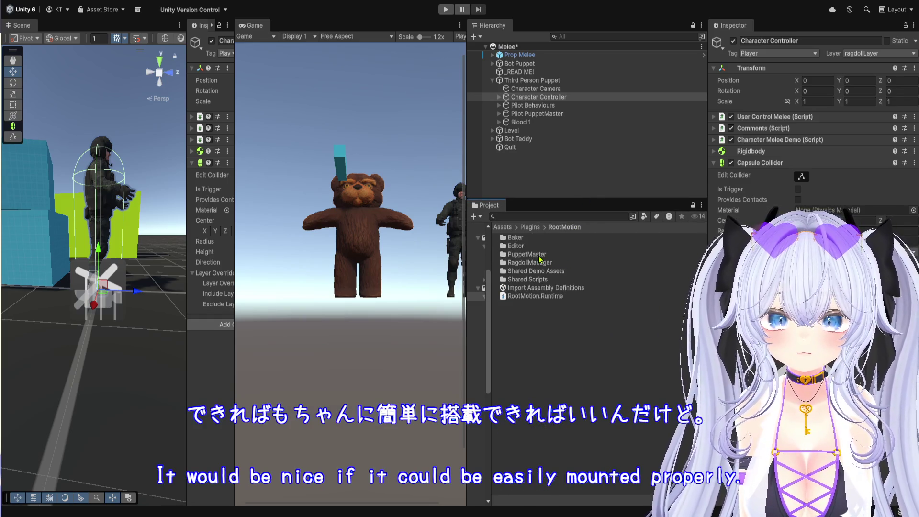
pyautogui.click(530, 227)
pyautogui.click(503, 226)
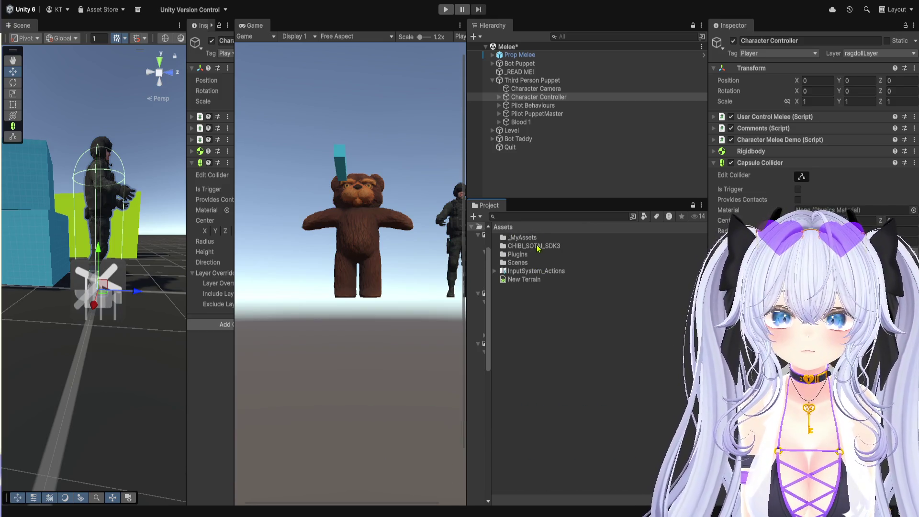
# Expand Character Controller and Pilot Behaviours in the Hierarchy, then select the _MyAssets folder
pyautogui.click(498, 98)
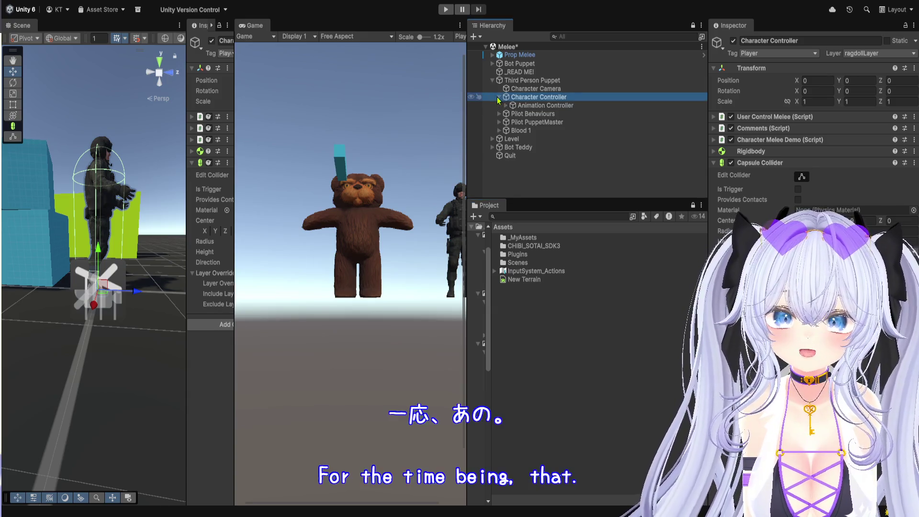
pyautogui.click(499, 114)
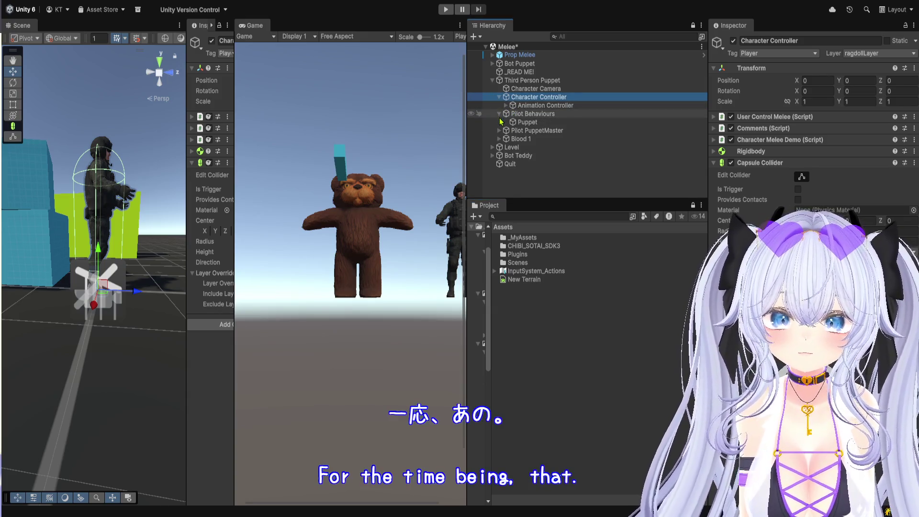
pyautogui.click(543, 237)
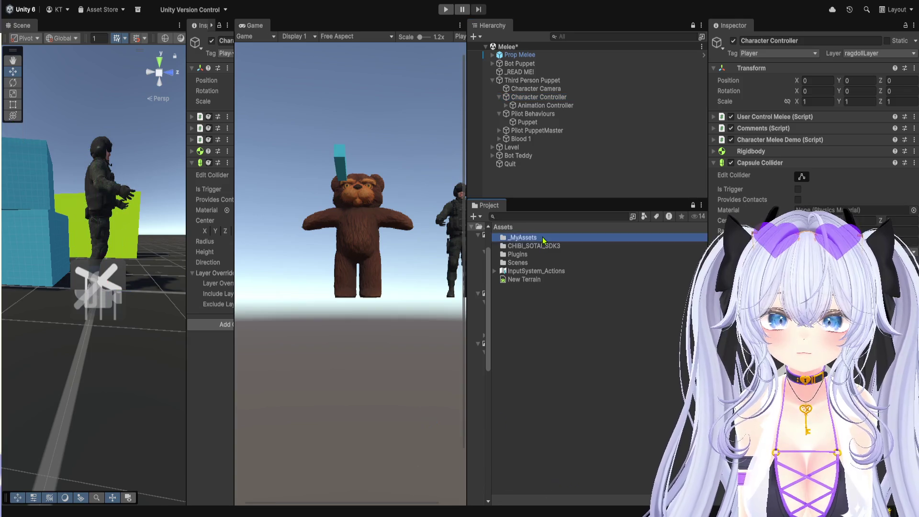
# Browse _MyAssets' prefab and Fall demo folders, then return to _MyAssets
pyautogui.doubleClick(543, 238)
pyautogui.doubleClick(543, 246)
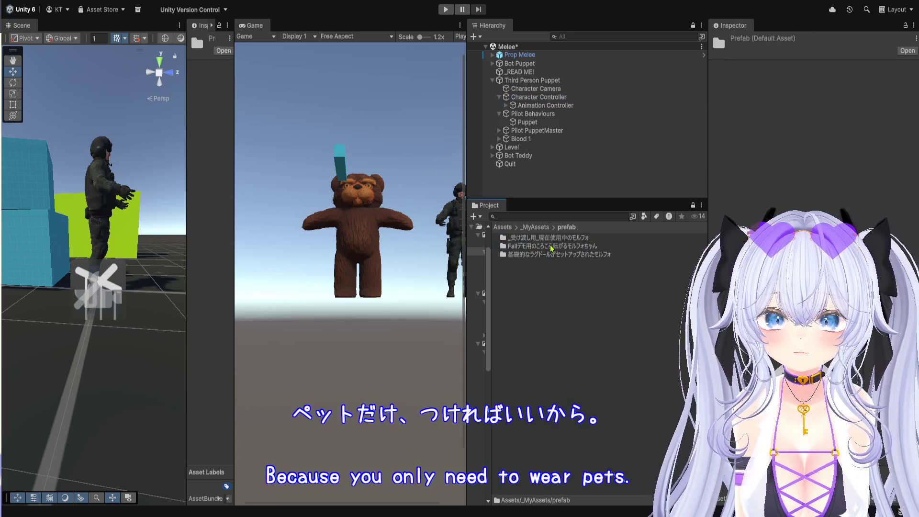
pyautogui.doubleClick(551, 248)
pyautogui.click(574, 228)
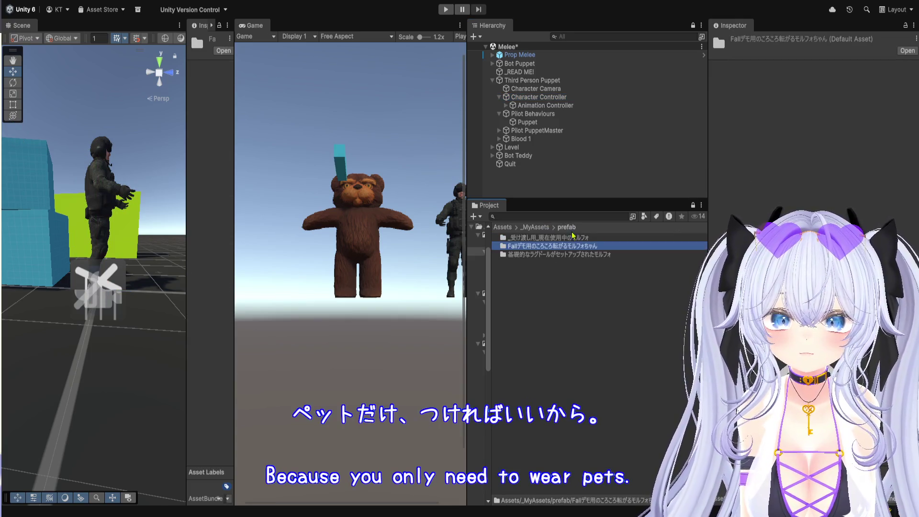
pyautogui.click(564, 266)
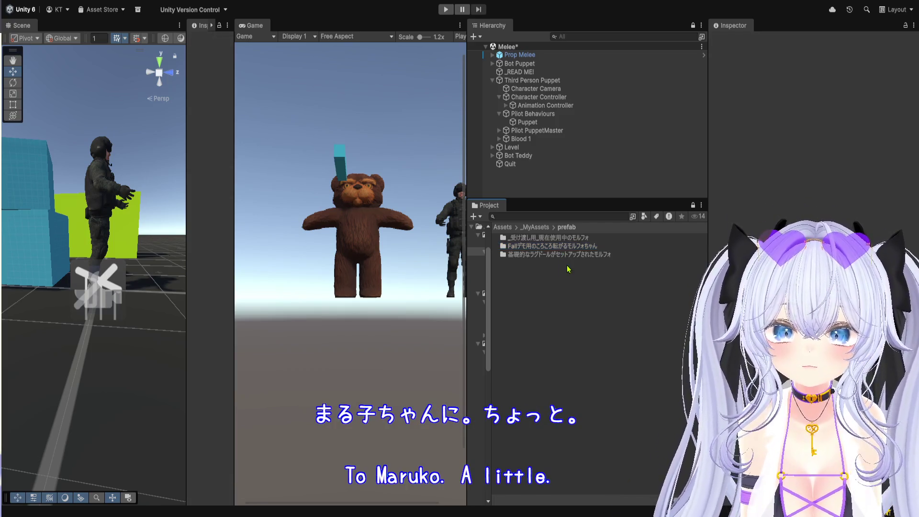
pyautogui.click(543, 228)
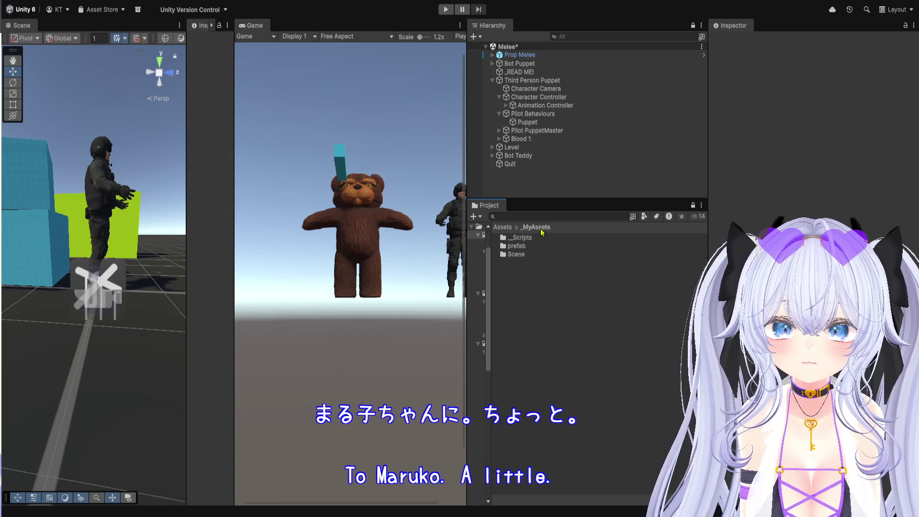
# Open the _Scripts folder and view the MorphoController script's code
pyautogui.doubleClick(538, 240)
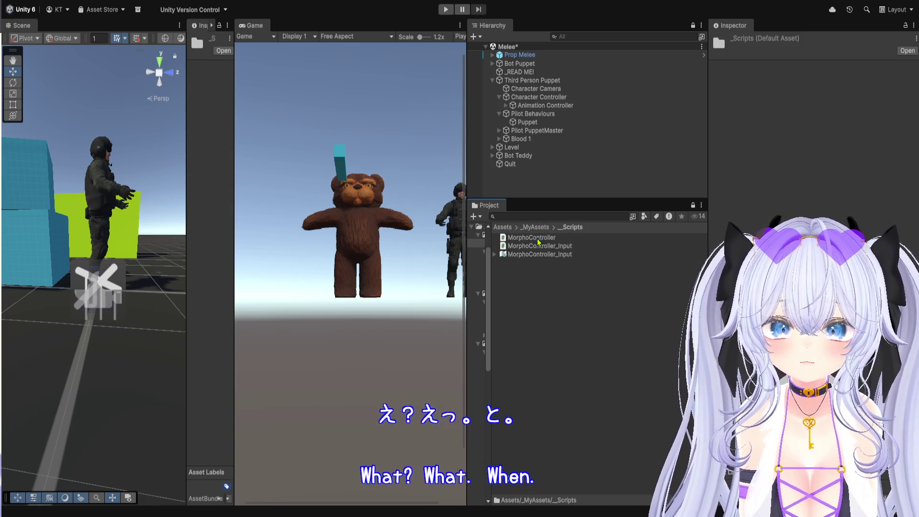
pyautogui.click(542, 241)
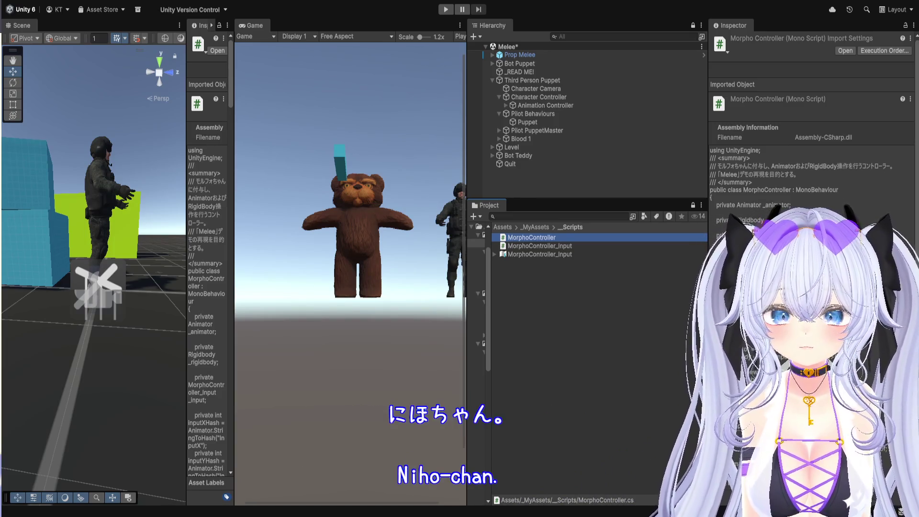
pyautogui.click(581, 304)
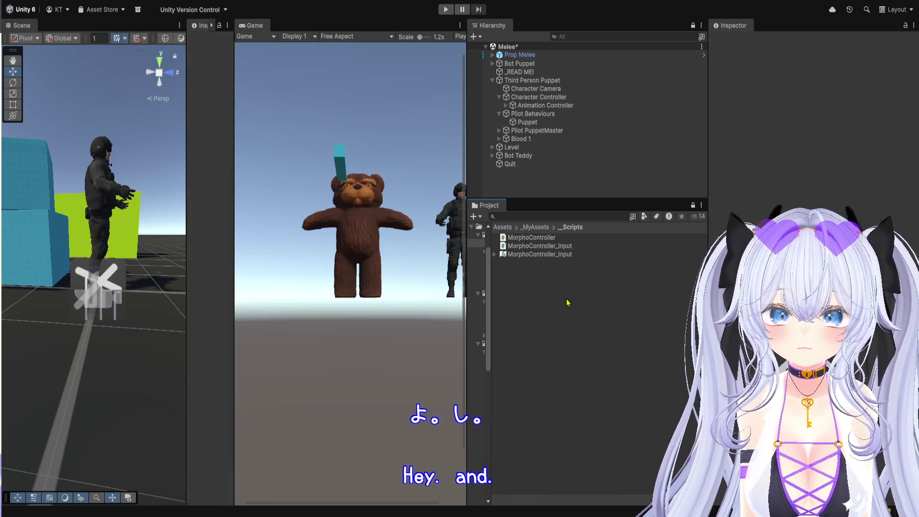
# Create an Animator Controller named MorphoController in _MyAssets and open it in the Animator
pyautogui.click(534, 227)
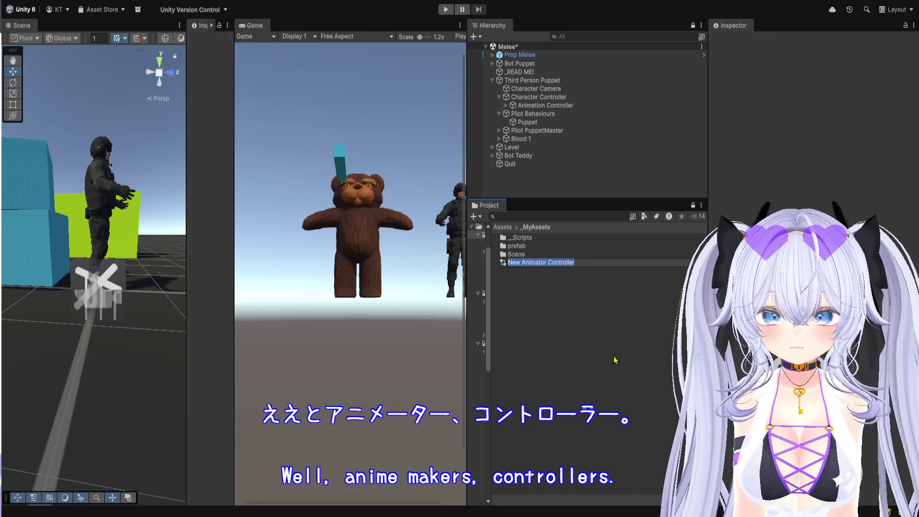
pyautogui.write('Mo')
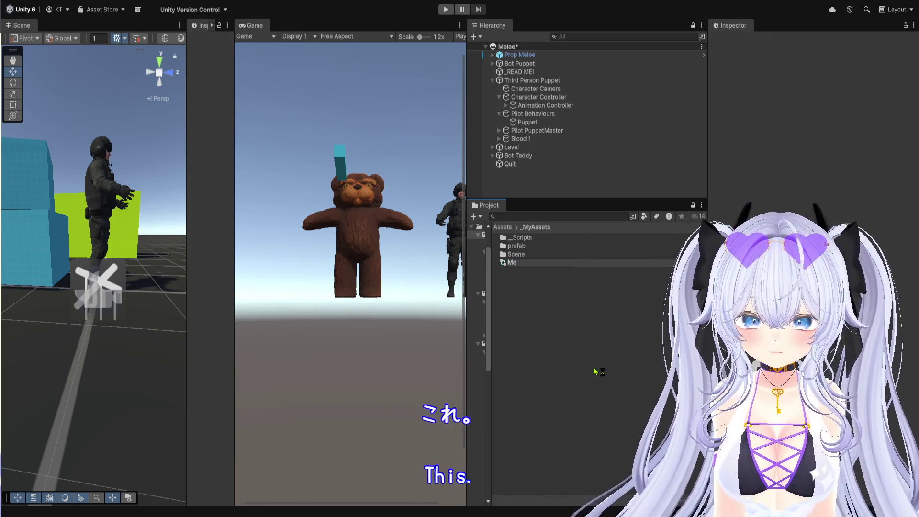
pyautogui.write('rp')
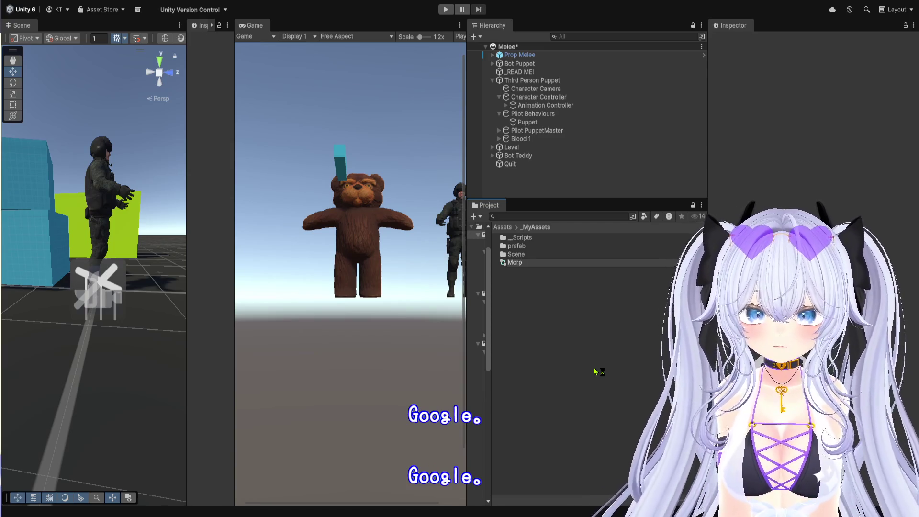
pyautogui.write('hoController')
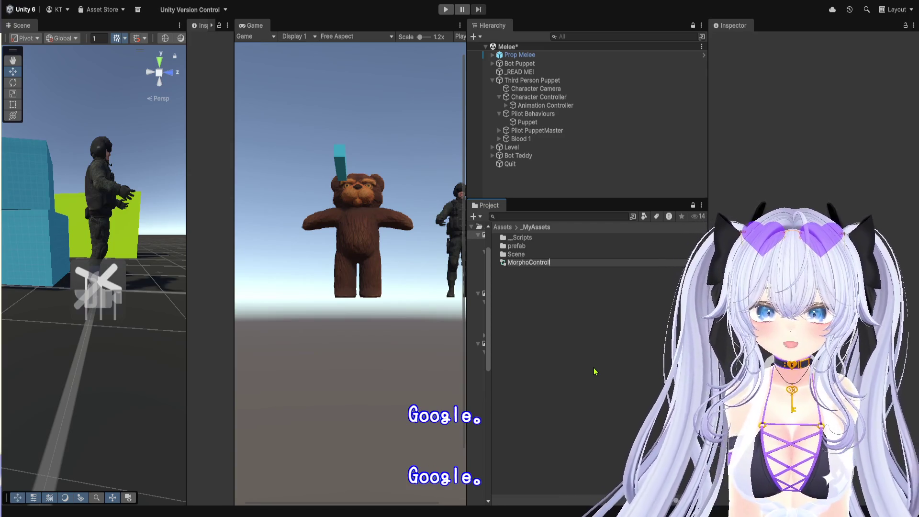
pyautogui.press('Return')
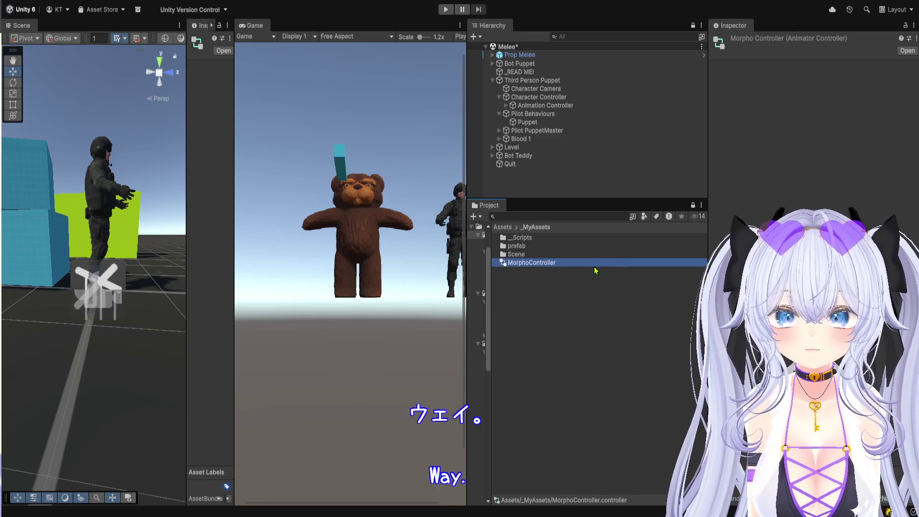
pyautogui.doubleClick(596, 267)
pyautogui.moveTo(233, 186); pyautogui.dragTo(350, 186)
# Inspect the demo's Pilot objects and open the Humanoid Third Person Puppet controller from Animation Controller
pyautogui.click(167, 34)
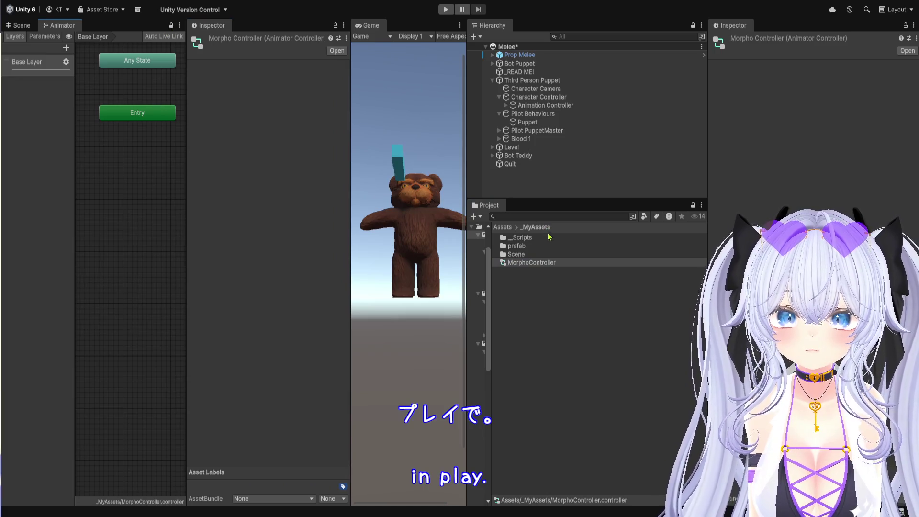
pyautogui.click(543, 80)
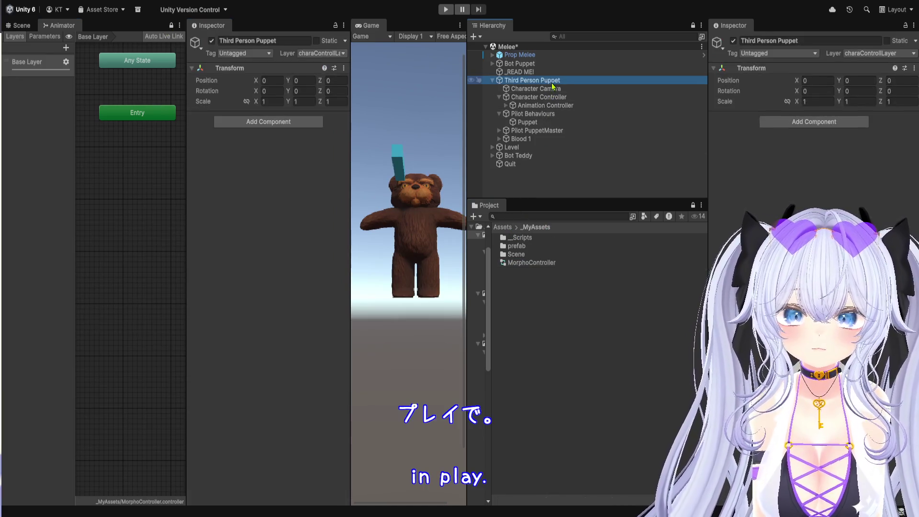
pyautogui.click(540, 132)
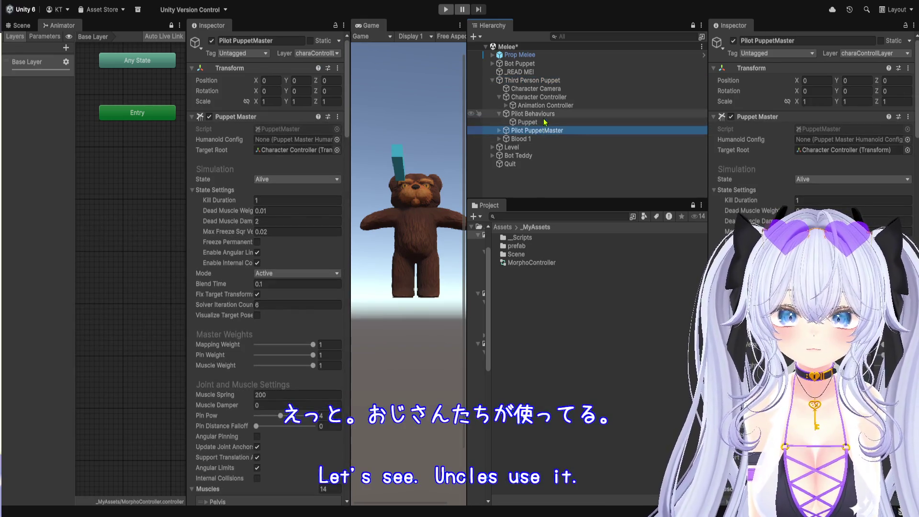
pyautogui.click(539, 114)
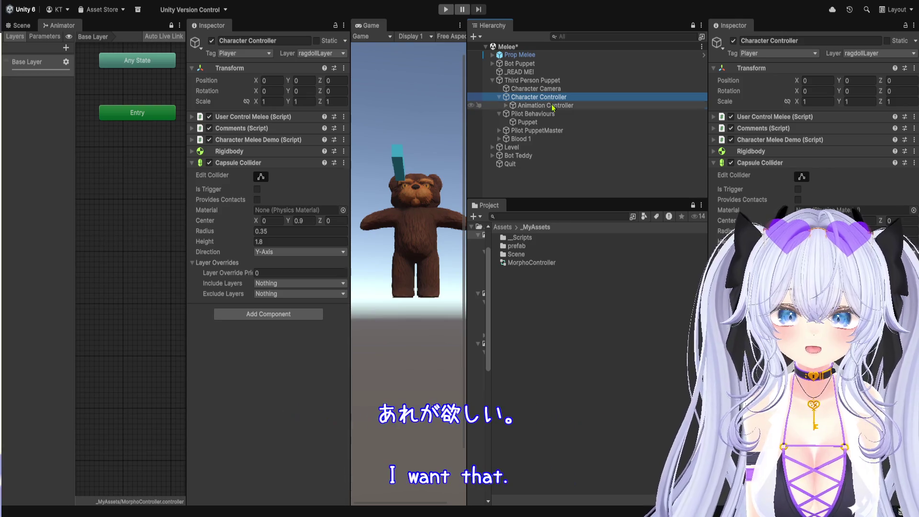
pyautogui.click(551, 104)
pyautogui.click(863, 130)
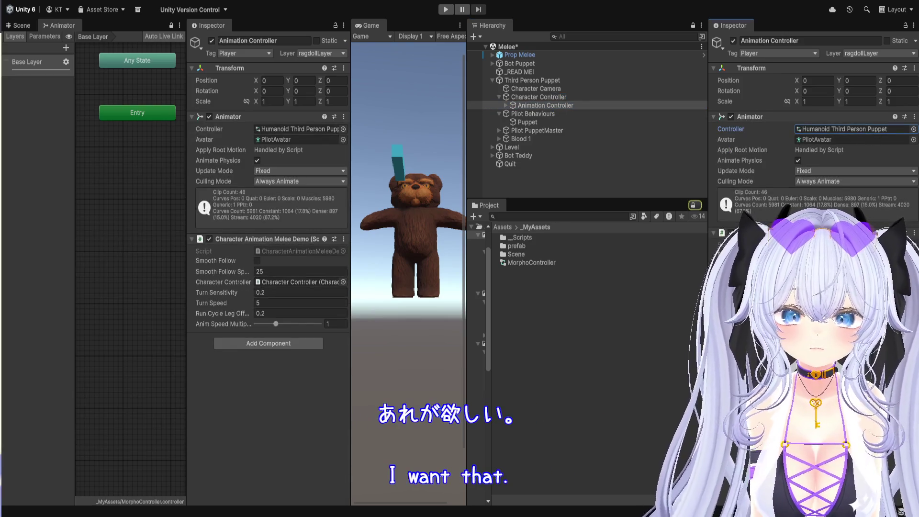
pyautogui.doubleClick(842, 129)
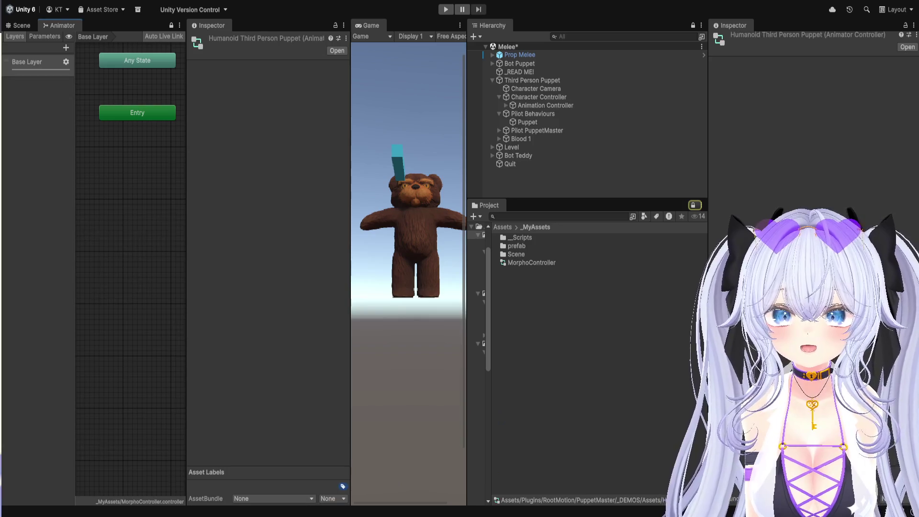
# Enlarge the Animator graph and open the demo's Grounded Directional state blend tree
pyautogui.moveTo(351, 100); pyautogui.dragTo(539, 101)
pyautogui.moveTo(188, 168); pyautogui.dragTo(275, 171)
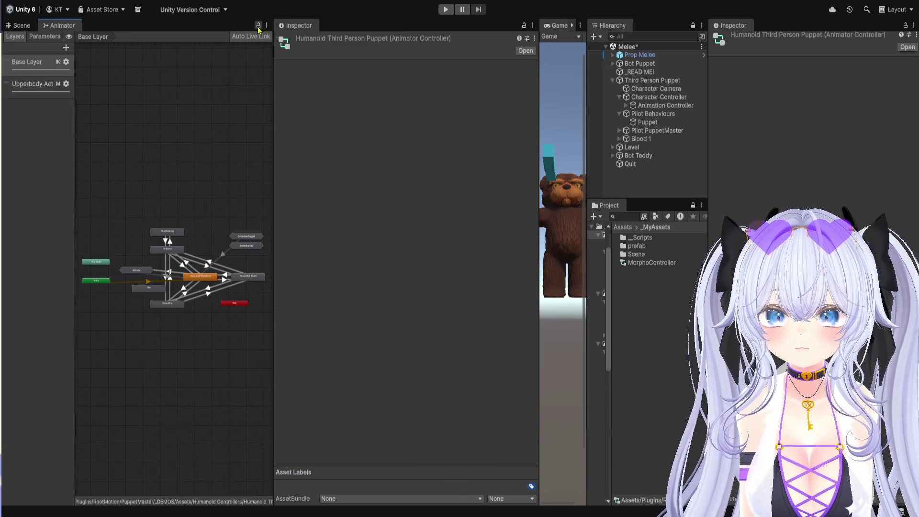
pyautogui.moveTo(268, 185); pyautogui.dragTo(466, 186)
pyautogui.scroll(6, 222, 324)
pyautogui.scroll(2, 331, 409)
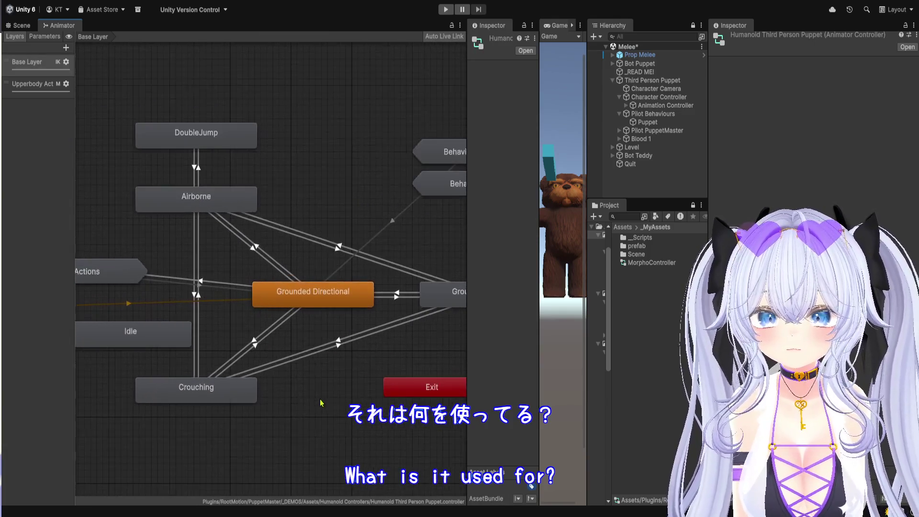
pyautogui.click(319, 305)
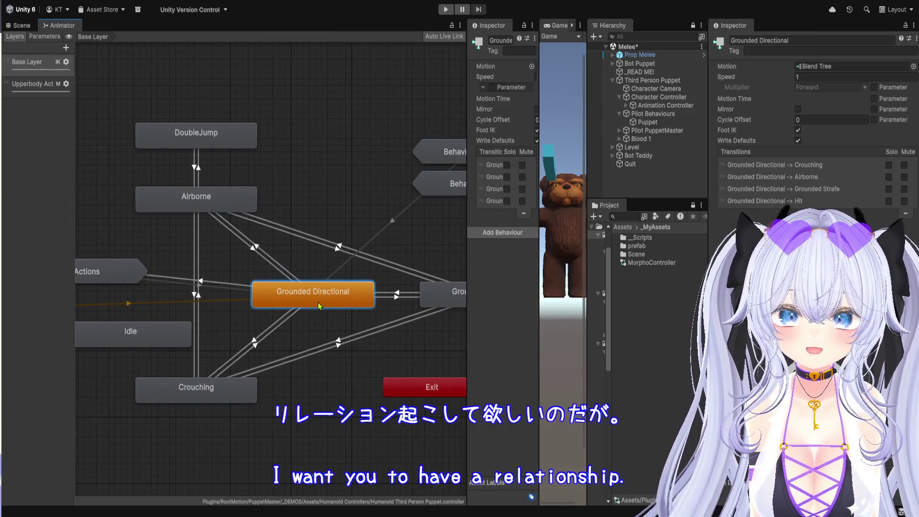
pyautogui.doubleClick(318, 303)
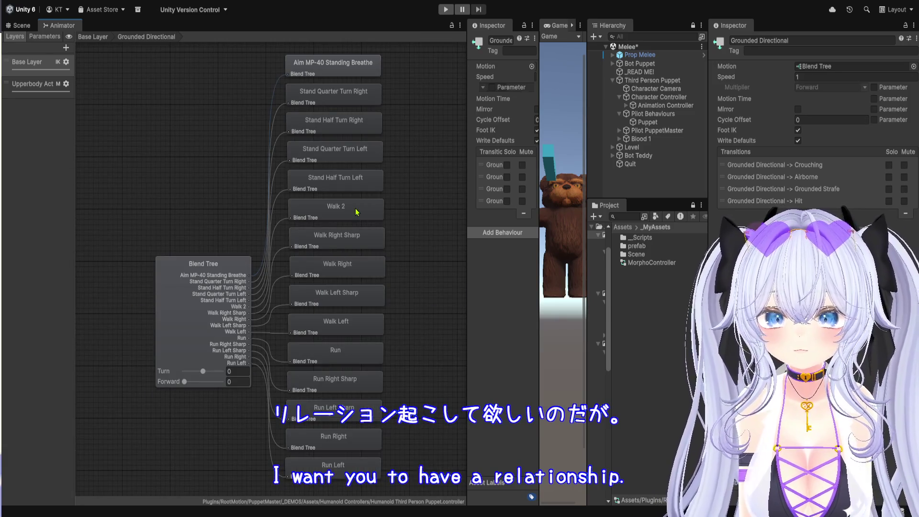
# Pan across the walk, run, turn and Aim MP-40 motions and select the Blend Tree node
pyautogui.scroll(2, 391, 329)
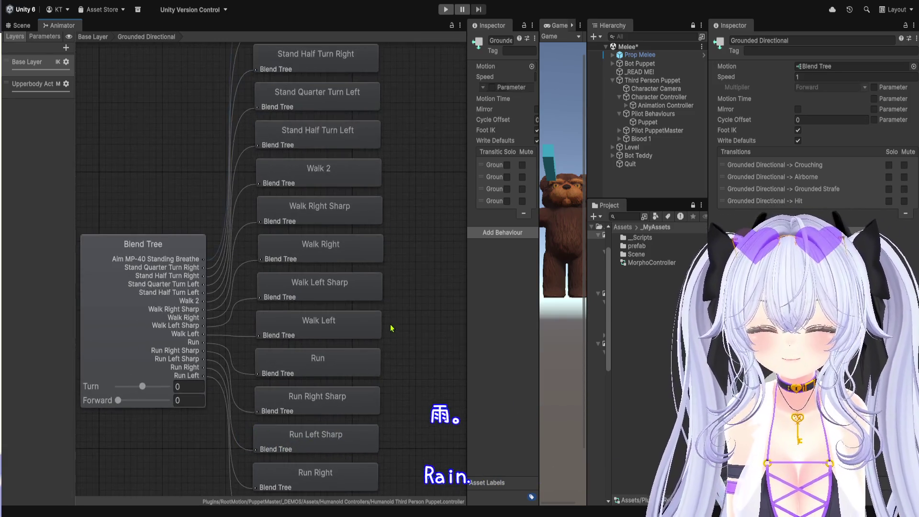
pyautogui.moveTo(387, 366)
pyautogui.mouseDown()
pyautogui.moveTo(401, 268)
pyautogui.moveTo(404, 280)
pyautogui.mouseUp()
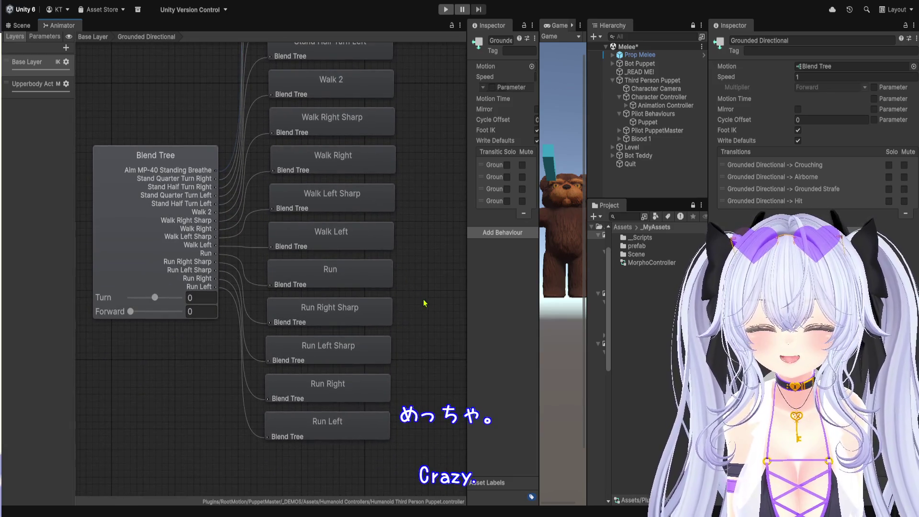
pyautogui.moveTo(447, 148); pyautogui.dragTo(439, 290)
pyautogui.moveTo(436, 174); pyautogui.dragTo(421, 254)
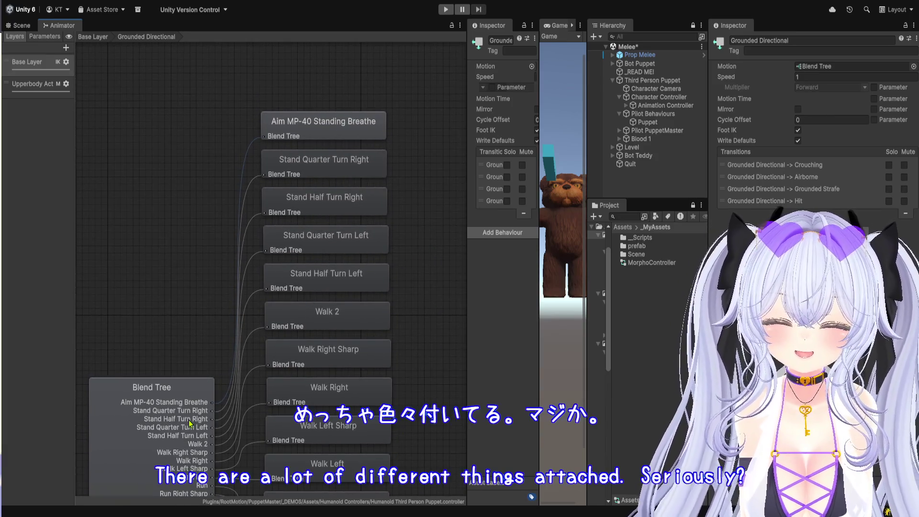
pyautogui.click(190, 423)
pyautogui.scroll(-3, 838, 185)
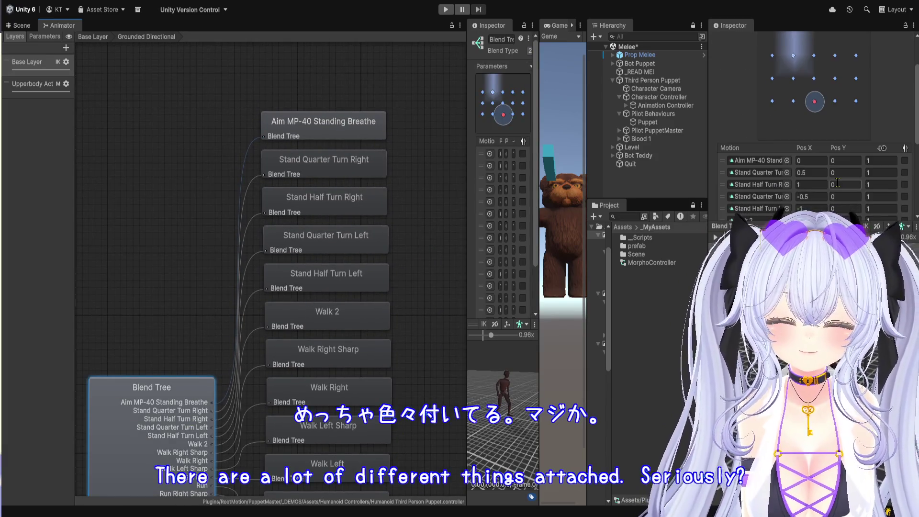
pyautogui.scroll(3, 838, 185)
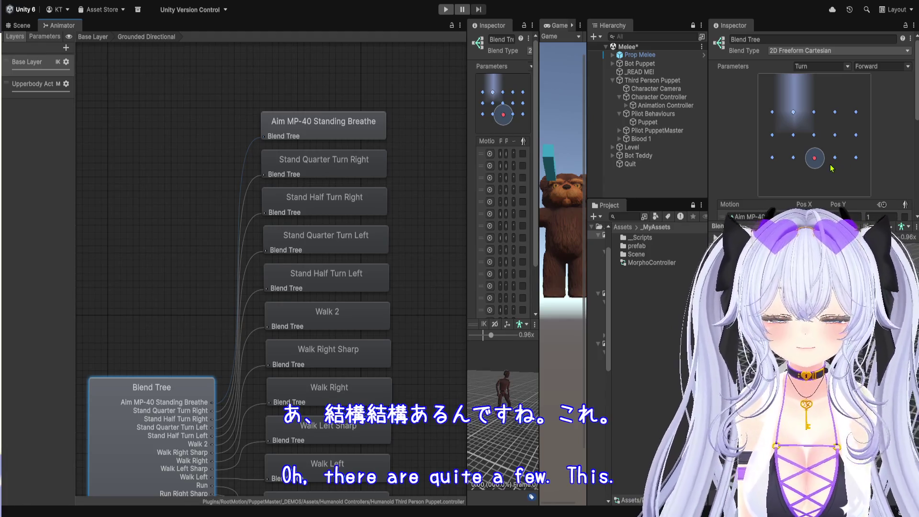
# Enlarge the blend tree settings and preview, then switch to the Upperbody Actions layer
pyautogui.moveTo(587, 187)
pyautogui.mouseDown()
pyautogui.moveTo(679, 187)
pyautogui.moveTo(632, 187)
pyautogui.mouseUp()
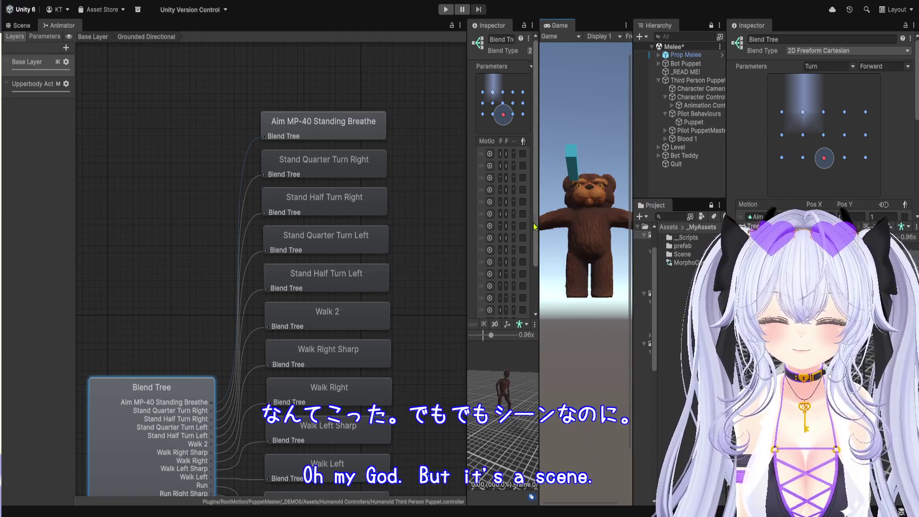
pyautogui.click(538, 220)
pyautogui.moveTo(538, 220)
pyautogui.mouseDown()
pyautogui.moveTo(608, 225)
pyautogui.moveTo(579, 247)
pyautogui.mouseUp()
pyautogui.scroll(-4, 531, 260)
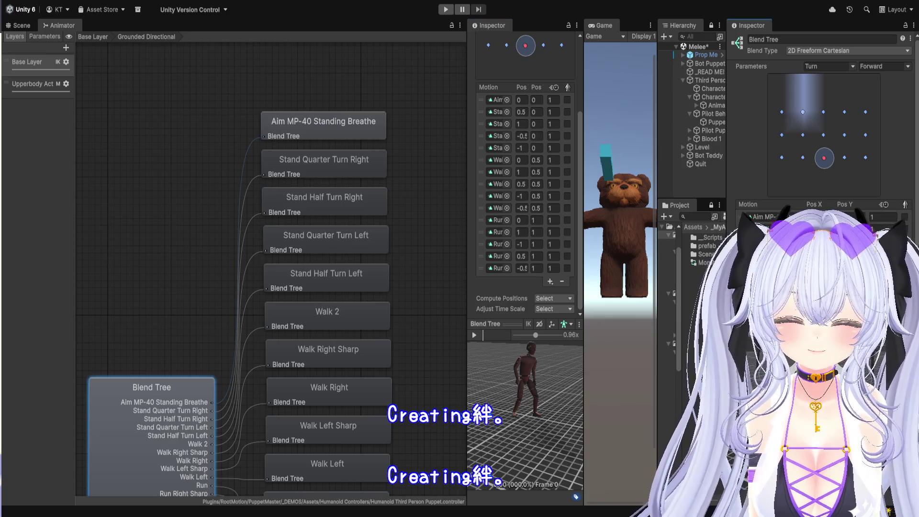
pyautogui.moveTo(776, 500); pyautogui.dragTo(776, 74)
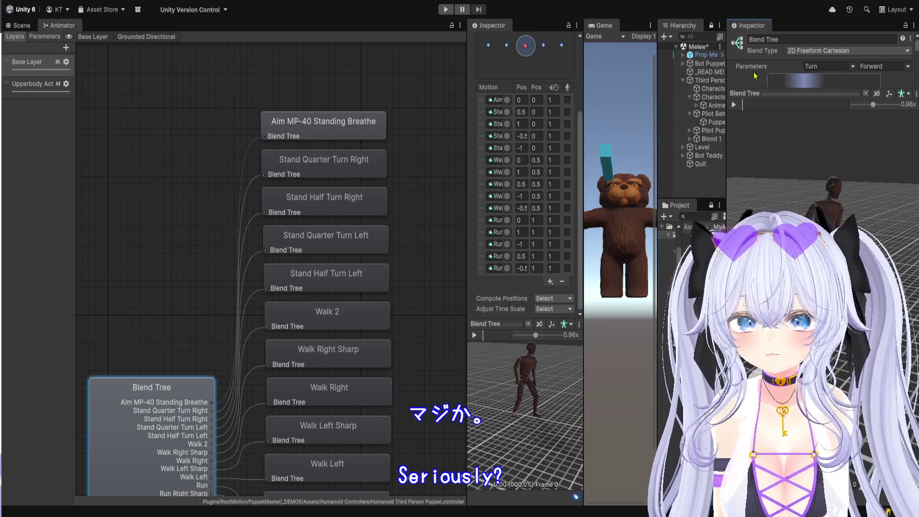
pyautogui.moveTo(181, 225); pyautogui.dragTo(233, 100)
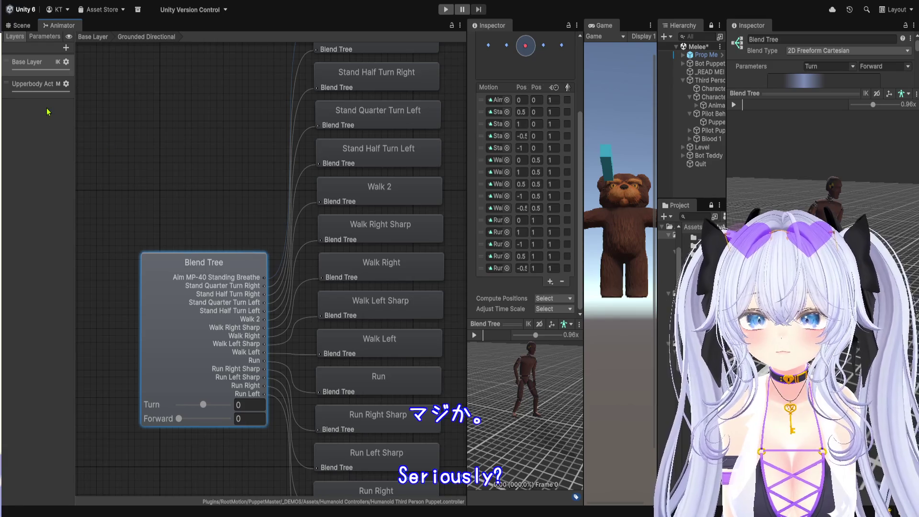
pyautogui.click(36, 85)
# Inspect the SwingProp and Empty states and the SwingProp-to-Empty transition on Upperbody Actions
pyautogui.moveTo(251, 202); pyautogui.dragTo(283, 344)
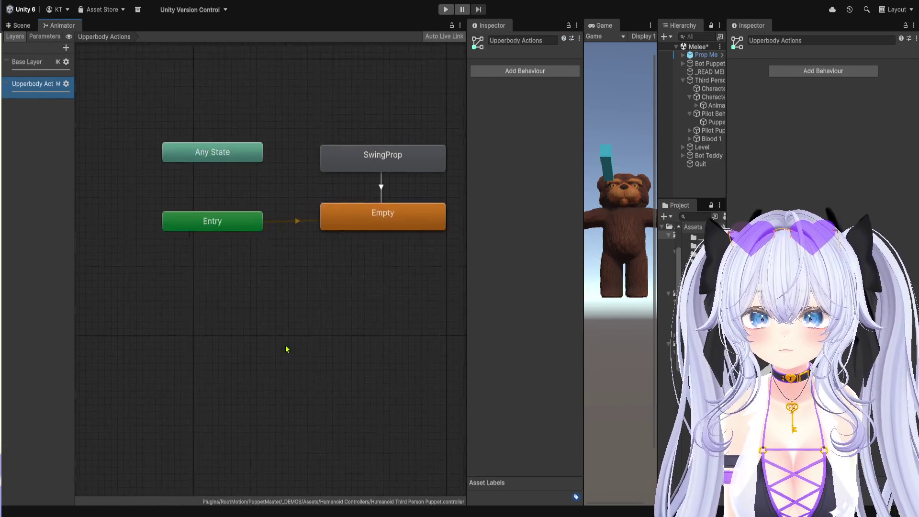
pyautogui.click(391, 180)
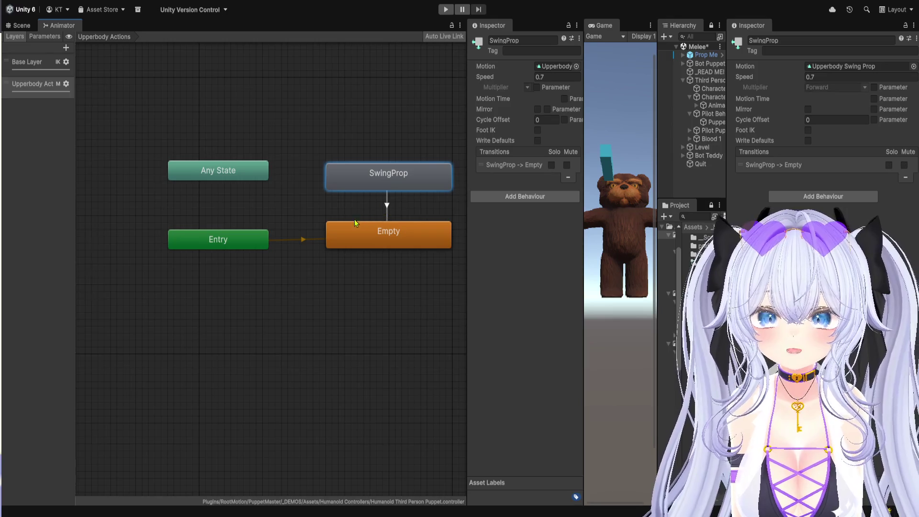
pyautogui.moveTo(323, 230)
pyautogui.mouseDown()
pyautogui.moveTo(326, 274)
pyautogui.moveTo(329, 249)
pyautogui.mouseUp()
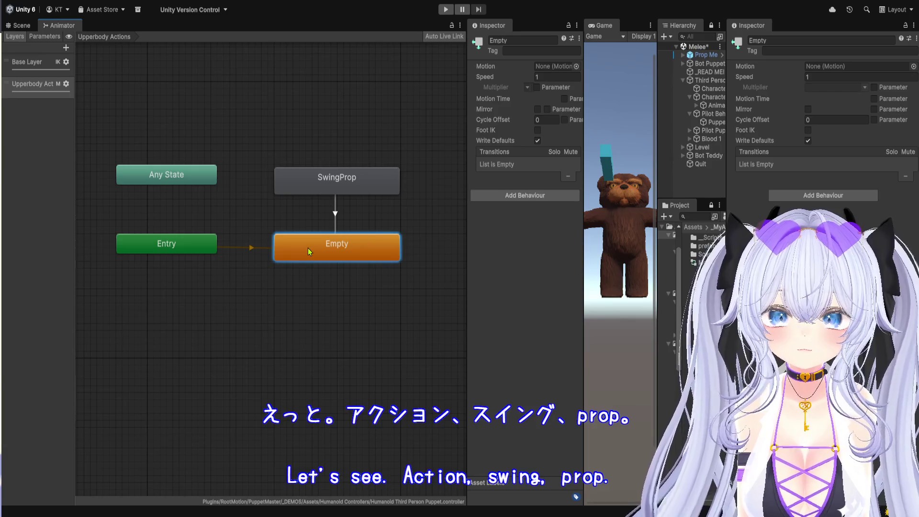
pyautogui.click(347, 184)
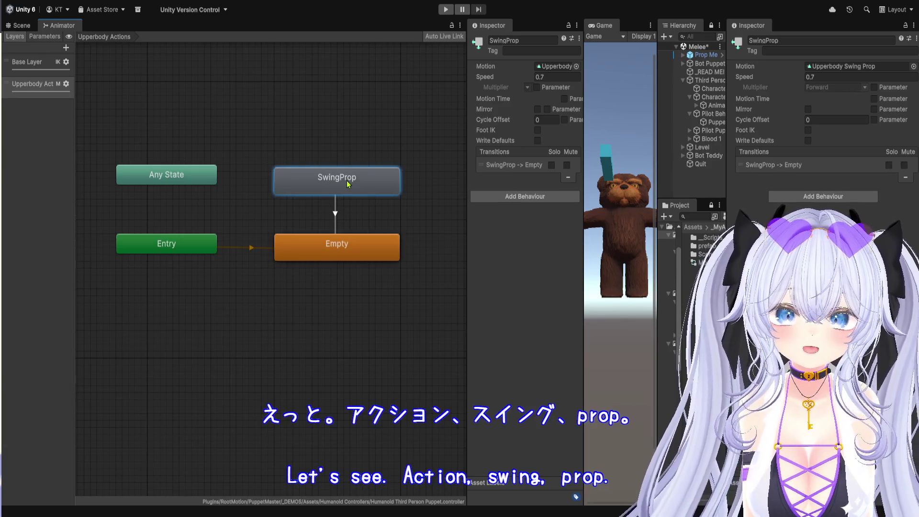
pyautogui.click(335, 213)
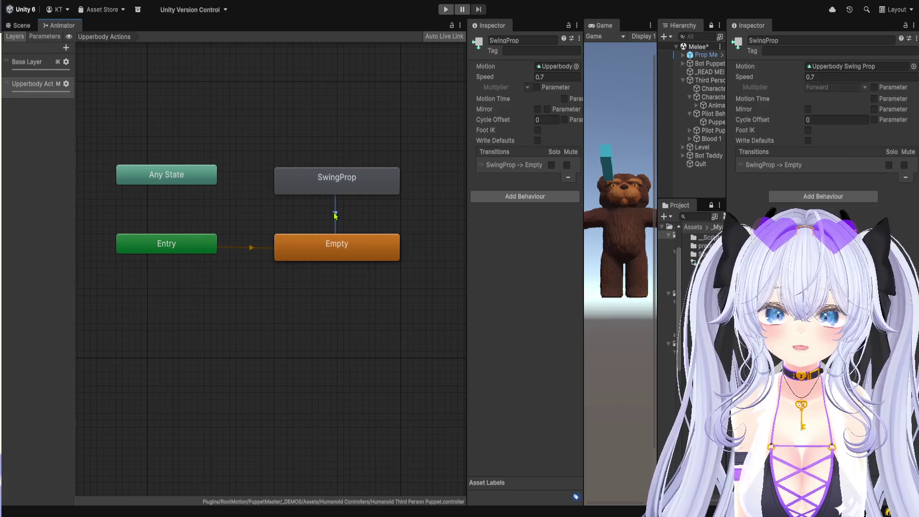
# Play the transition's preview, check the layer's settings, then return to the Base Layer
pyautogui.click(733, 105)
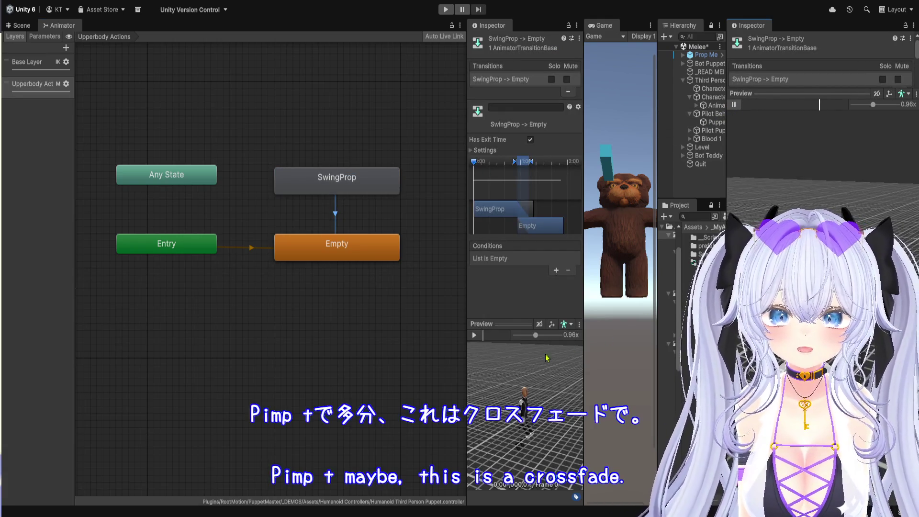
pyautogui.click(734, 104)
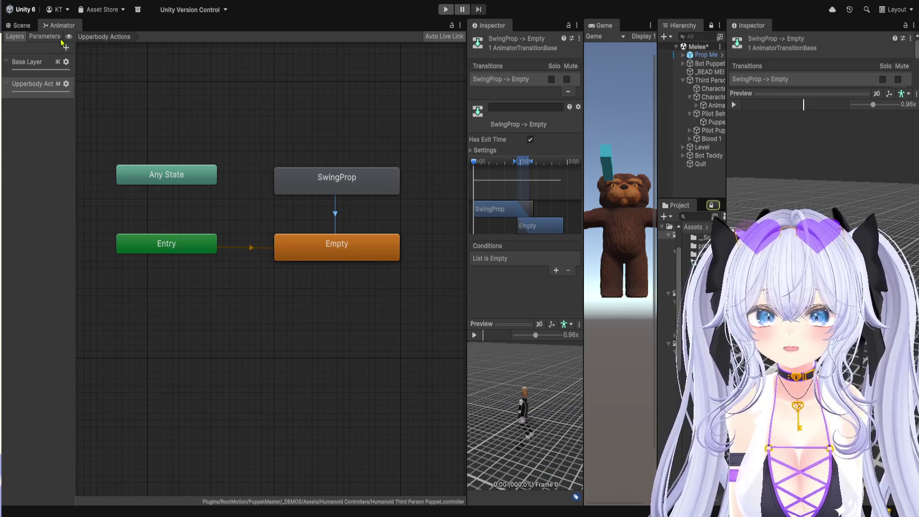
pyautogui.click(52, 154)
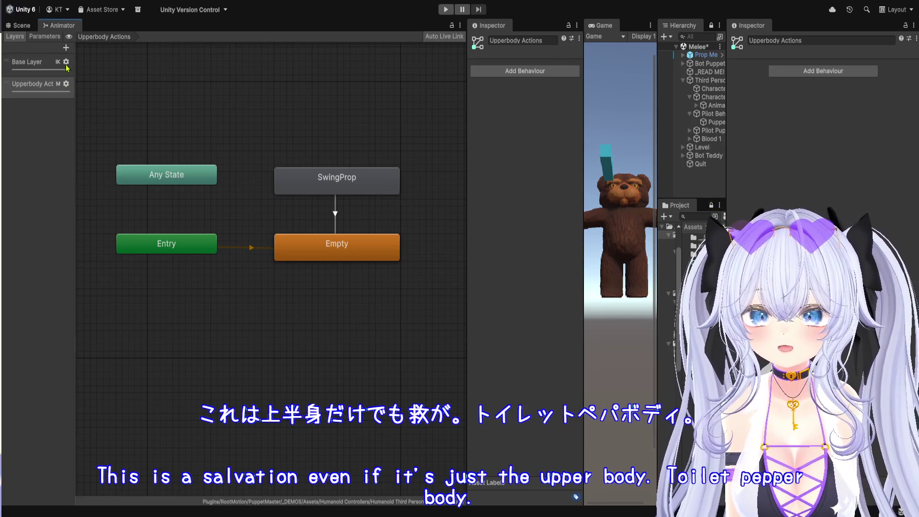
pyautogui.click(44, 70)
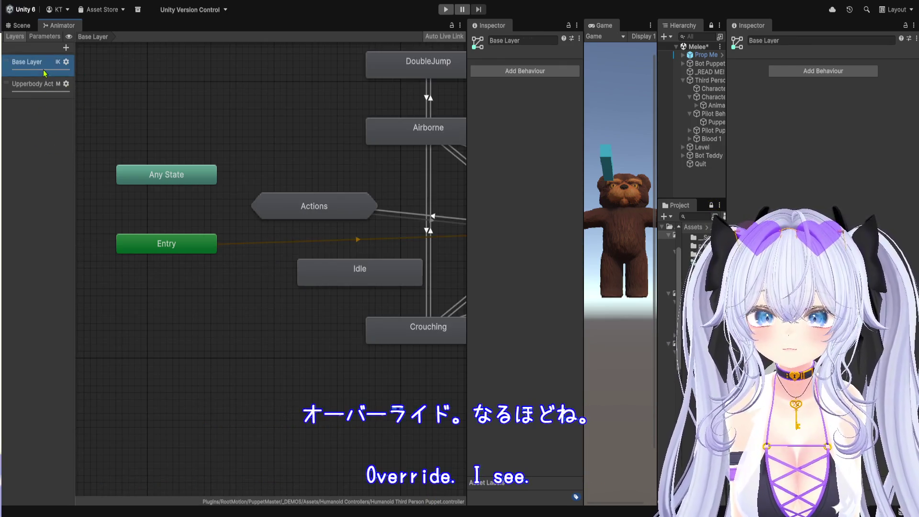
# Inspect the Airborne state and expand the Grounded Directional to Airborne transition's timing settings
pyautogui.scroll(-5, 334, 205)
pyautogui.scroll(3, 362, 211)
pyautogui.scroll(3, 362, 211)
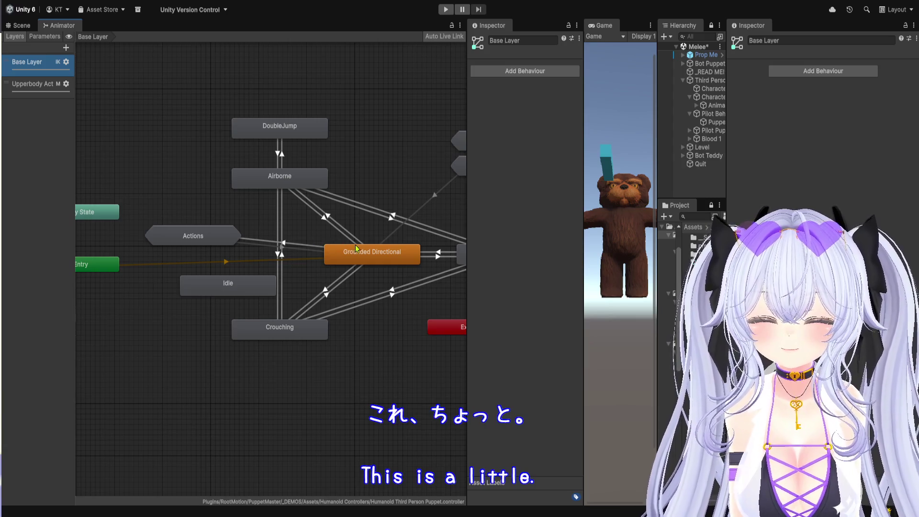
pyautogui.click(273, 184)
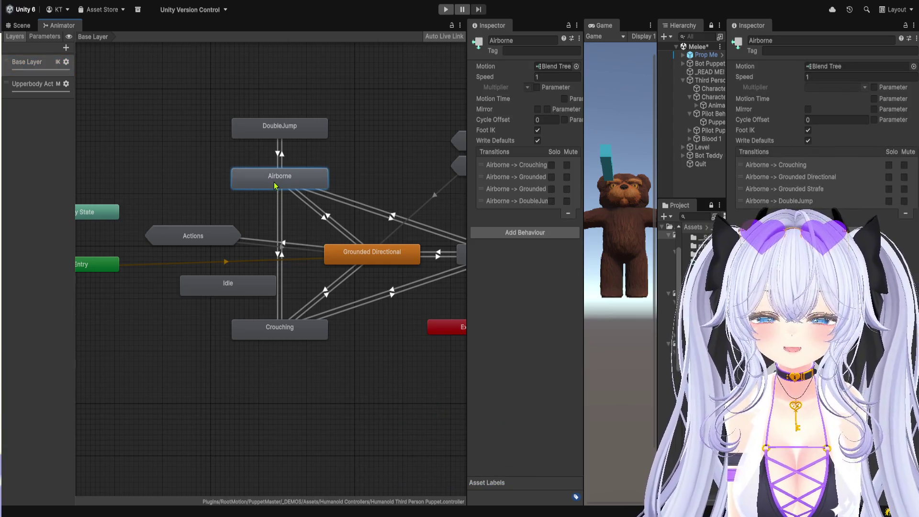
pyautogui.scroll(3, 352, 238)
pyautogui.click(316, 208)
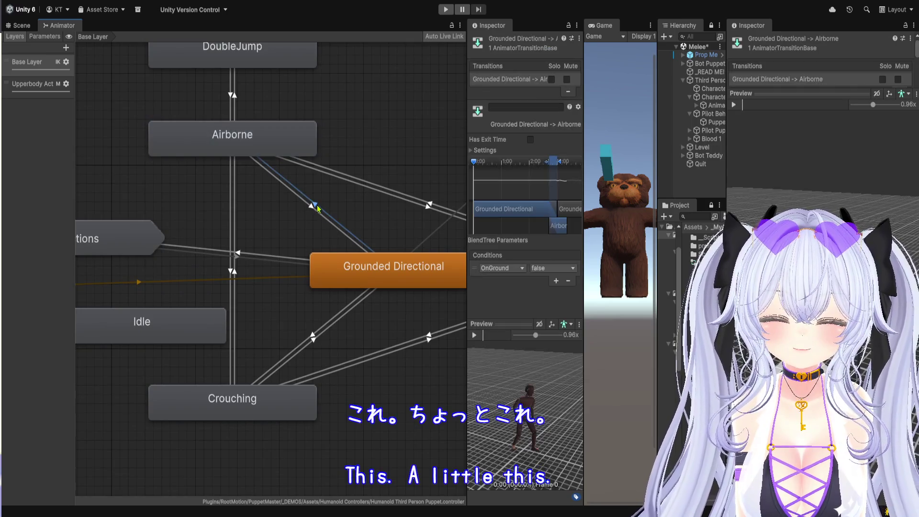
pyautogui.click(779, 92)
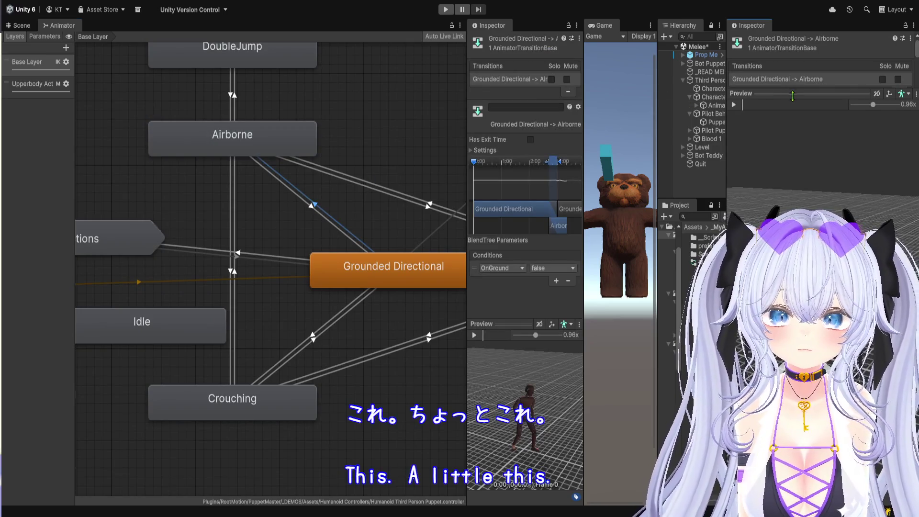
pyautogui.moveTo(797, 323); pyautogui.dragTo(798, 187)
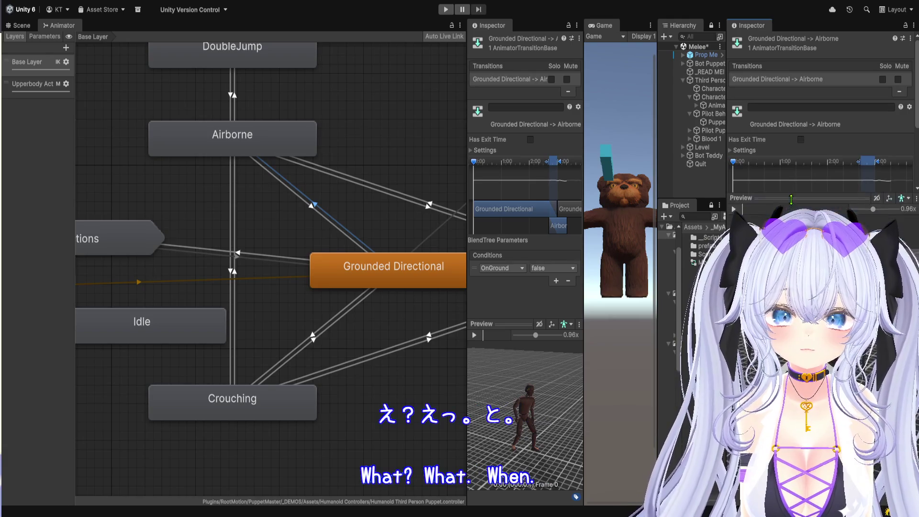
pyautogui.click(754, 152)
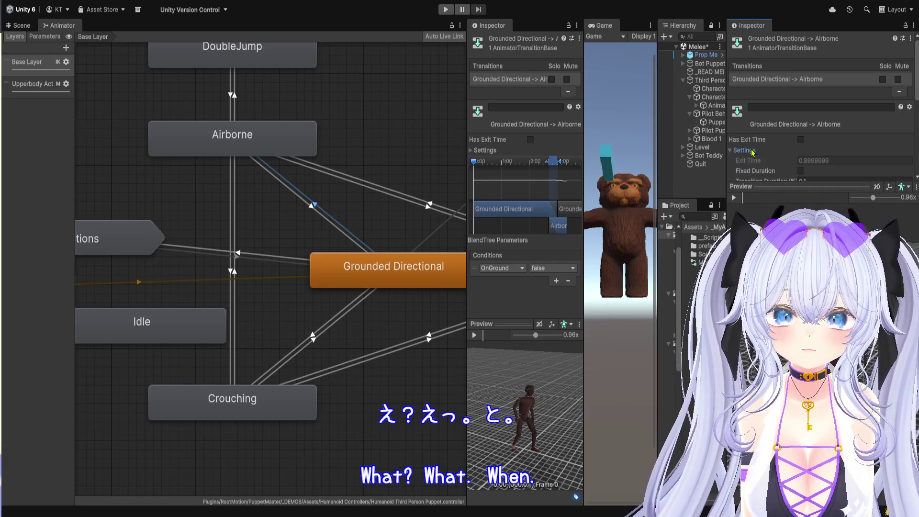
pyautogui.moveTo(802, 192); pyautogui.dragTo(801, 223)
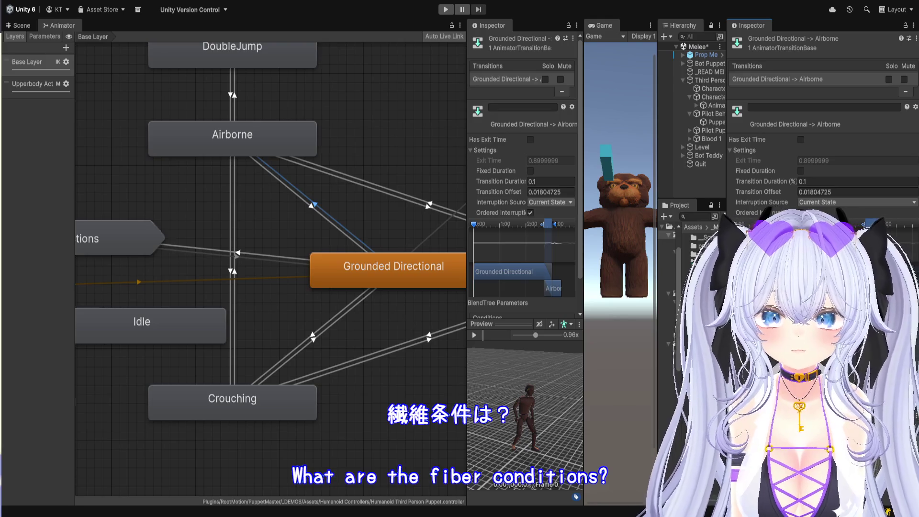
pyautogui.scroll(-3, 333, 216)
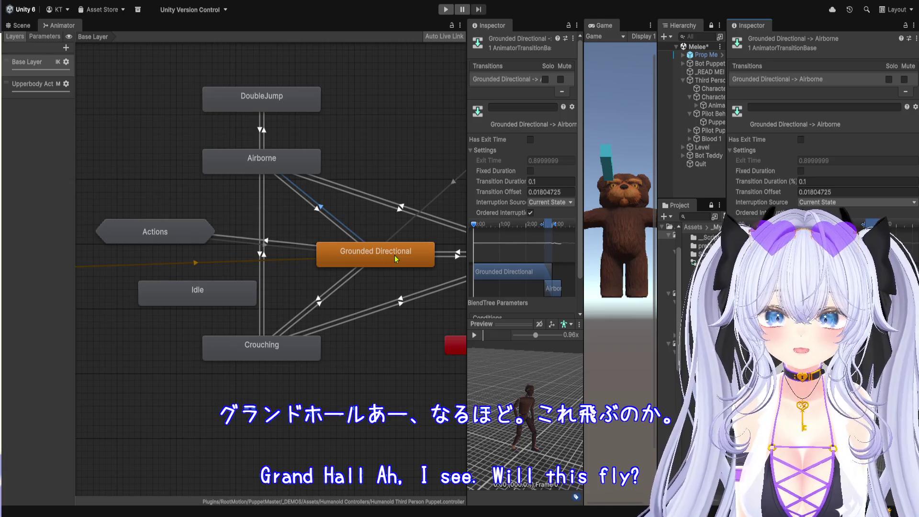
# Reopen the Grounded Directional blend tree to see its Aim MP-40, turn, walk and run motions
pyautogui.click(394, 261)
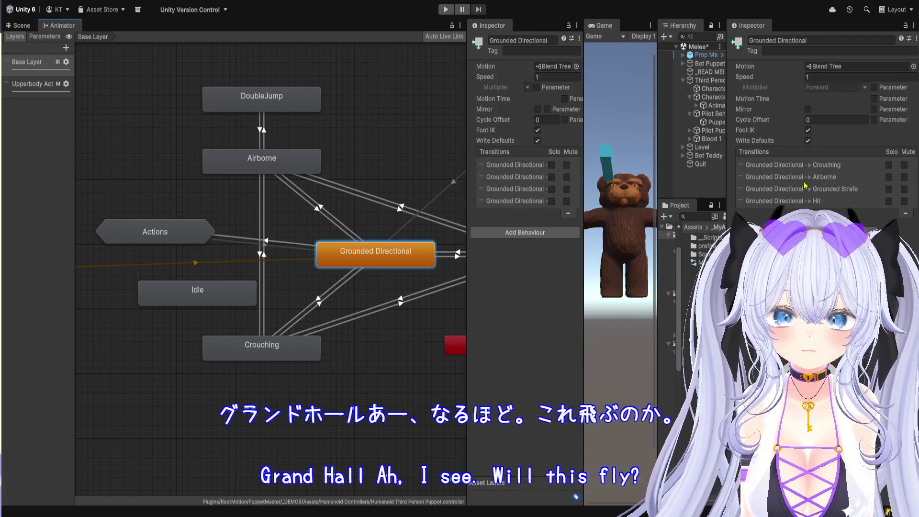
pyautogui.doubleClick(395, 248)
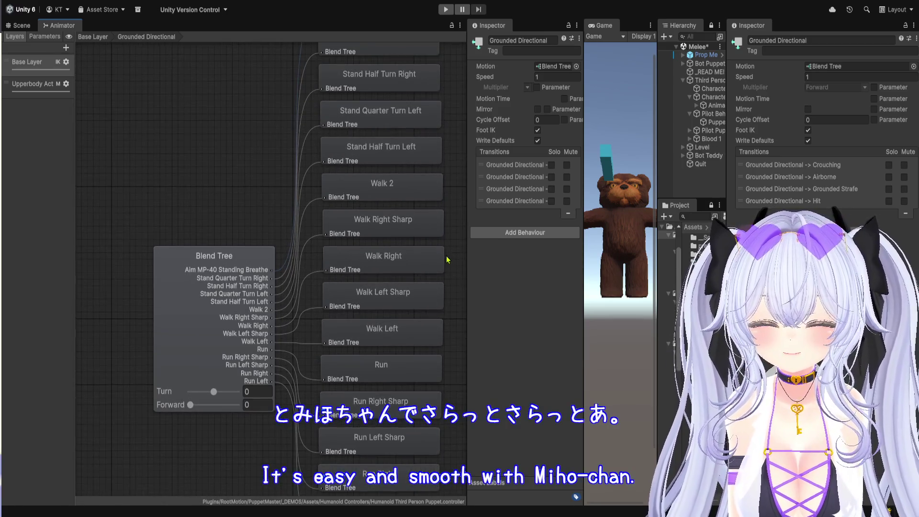
pyautogui.scroll(3, 443, 249)
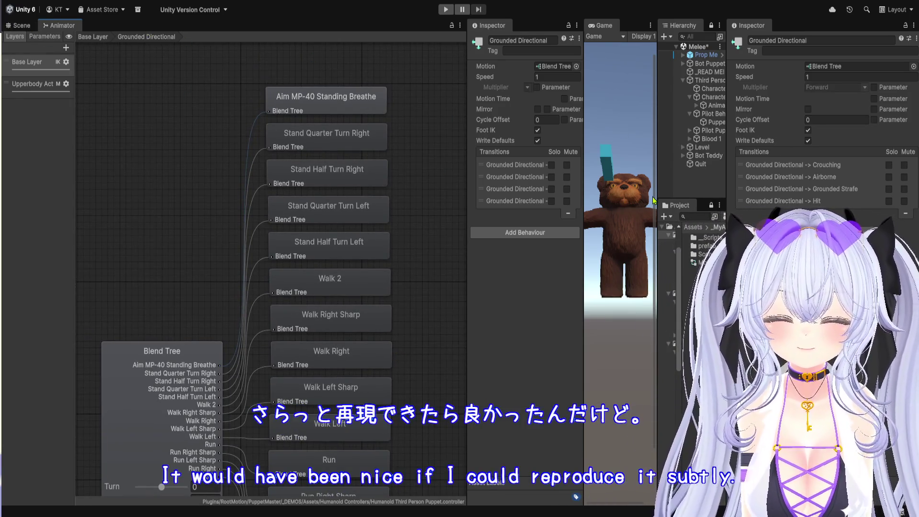
pyautogui.moveTo(657, 200); pyautogui.dragTo(486, 206)
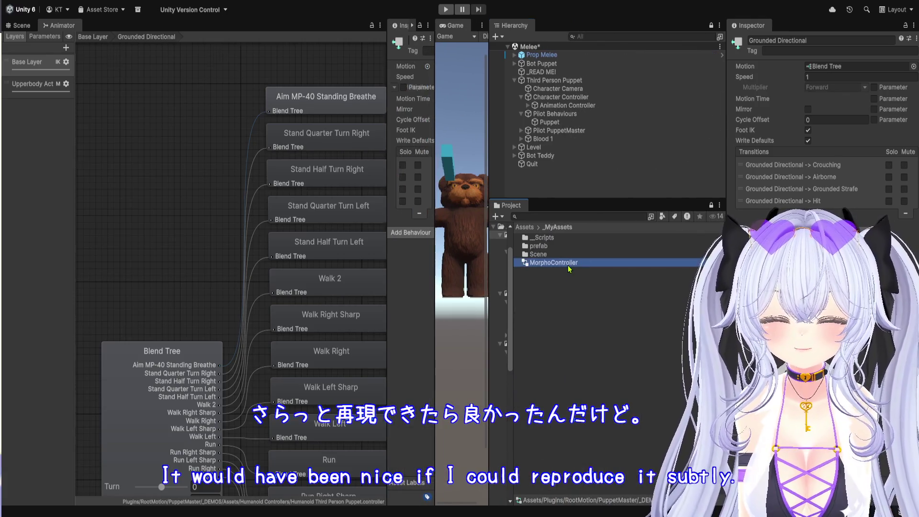
# In MorphoController, add a new blend tree state from Entry and rename it BseLoco
pyautogui.click(568, 264)
pyautogui.scroll(5, 187, 271)
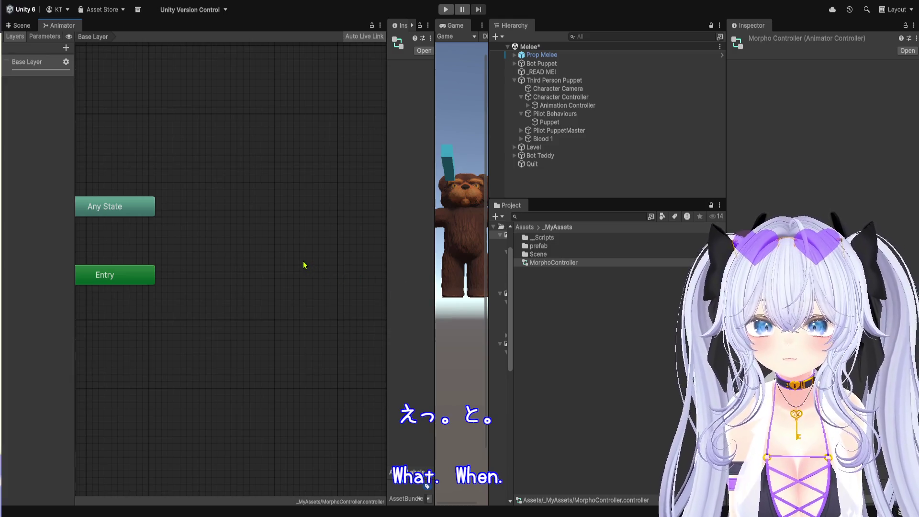
pyautogui.click(318, 281)
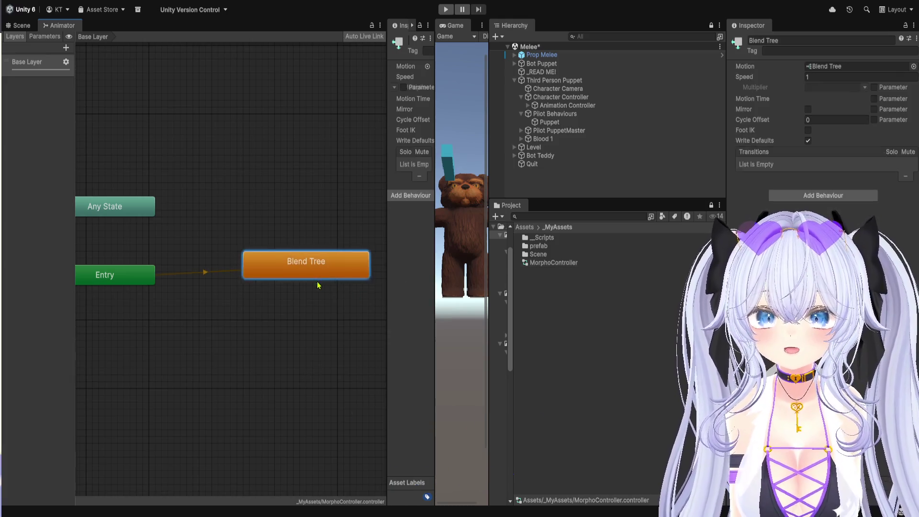
pyautogui.click(781, 40)
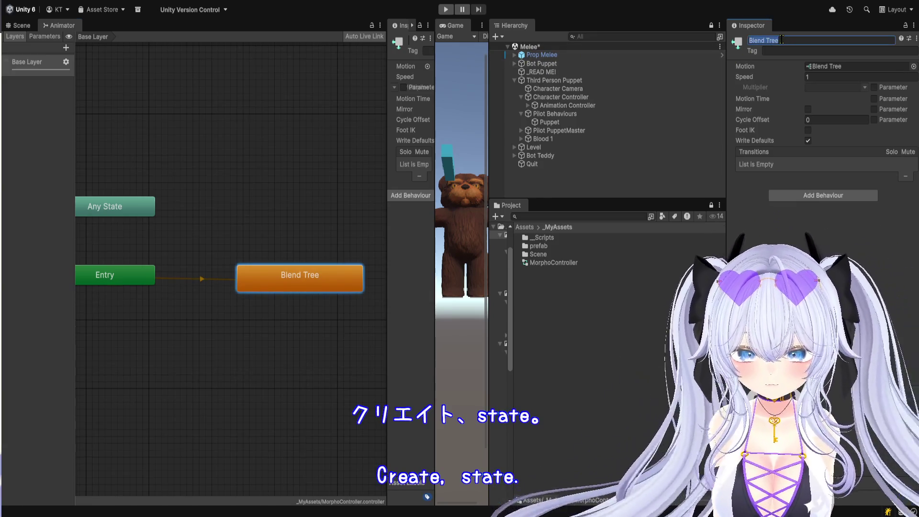
pyautogui.write('BseLoco')
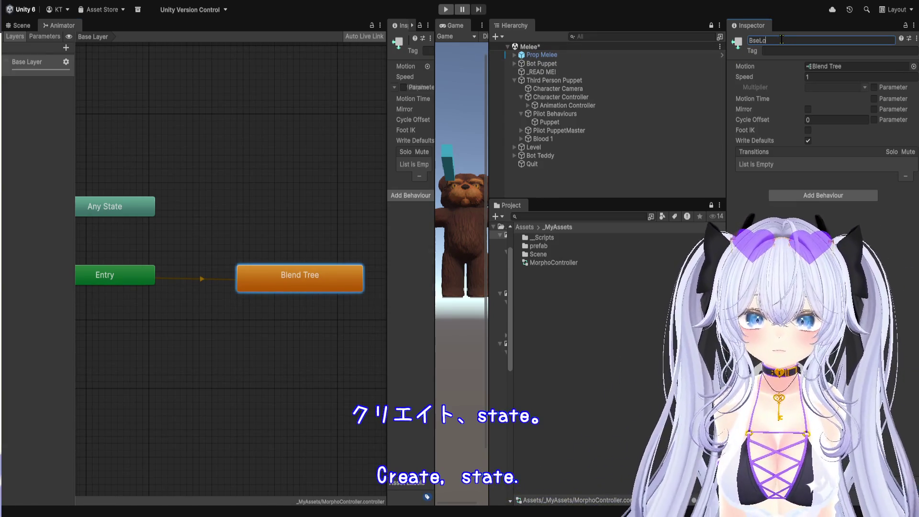
pyautogui.doubleClick(828, 71)
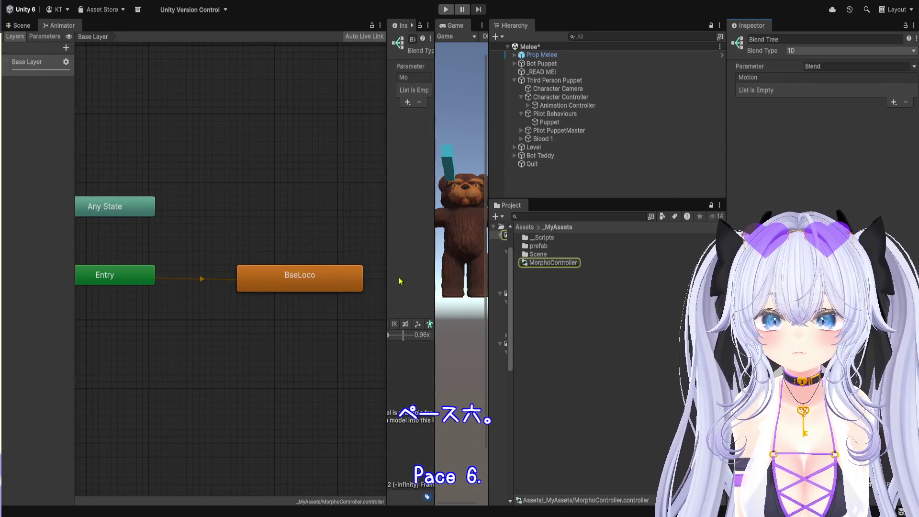
# Inside BseLoco, set Blend to 1, make the tree 2D Freeform Directional, and add a New Layer
pyautogui.click(338, 284)
pyautogui.doubleClick(338, 284)
pyautogui.scroll(-2, 283, 267)
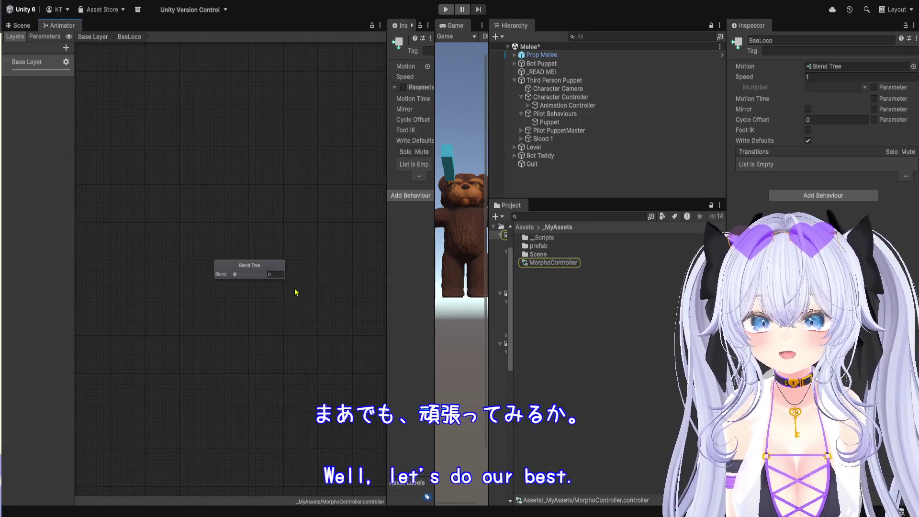
pyautogui.moveTo(302, 291); pyautogui.dragTo(234, 273)
pyautogui.scroll(2, 234, 273)
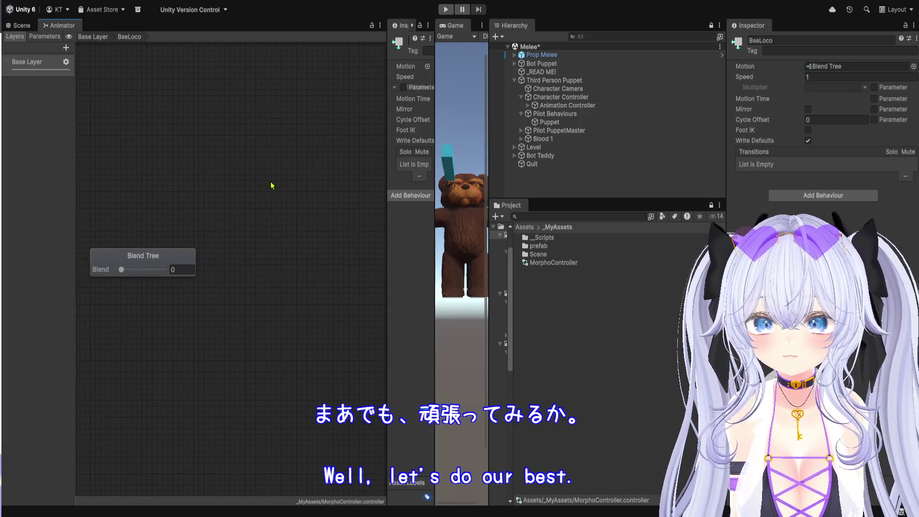
pyautogui.click(182, 270)
pyautogui.write('1')
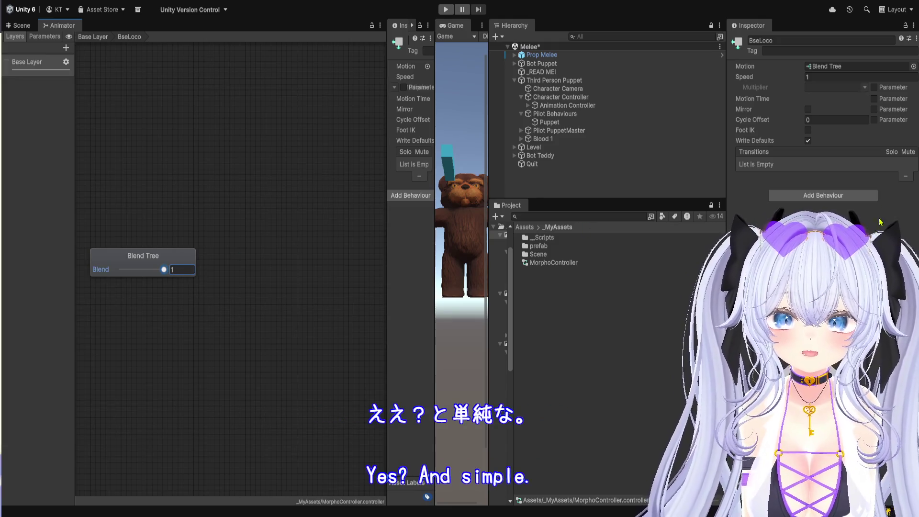
pyautogui.click(163, 261)
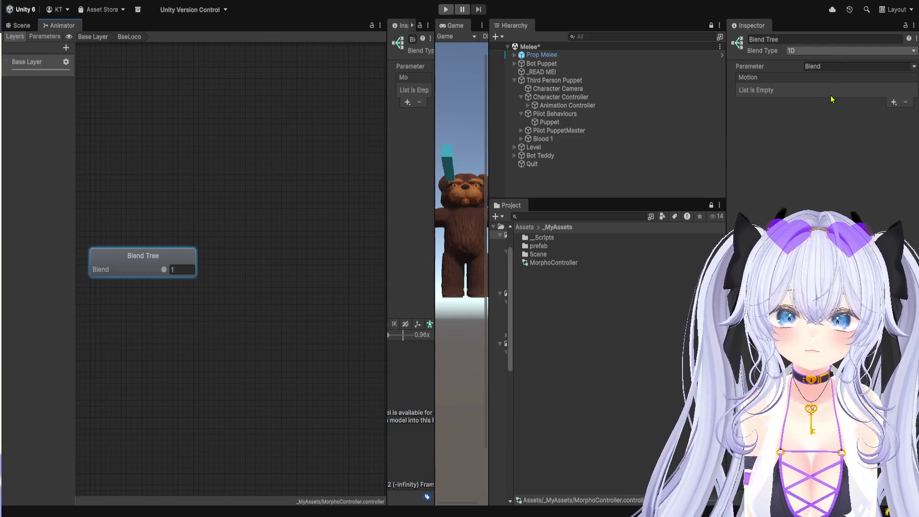
pyautogui.click(863, 95)
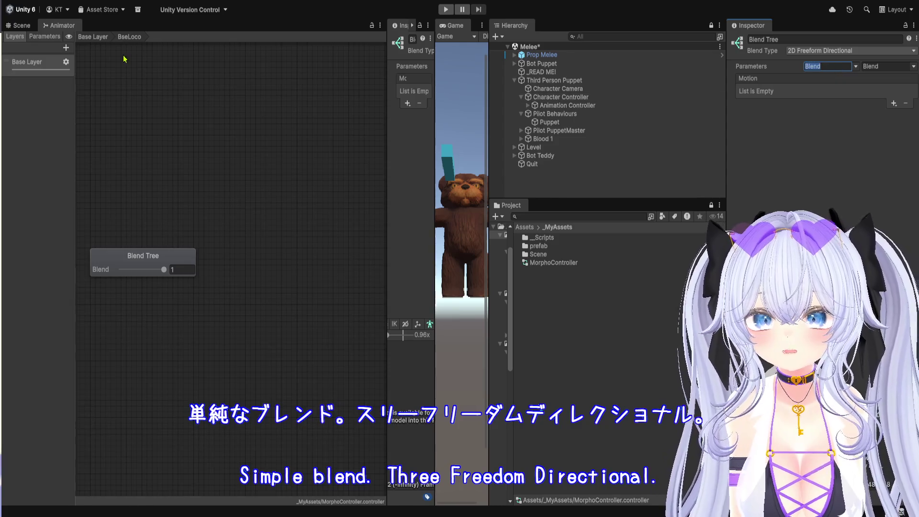
pyautogui.click(66, 48)
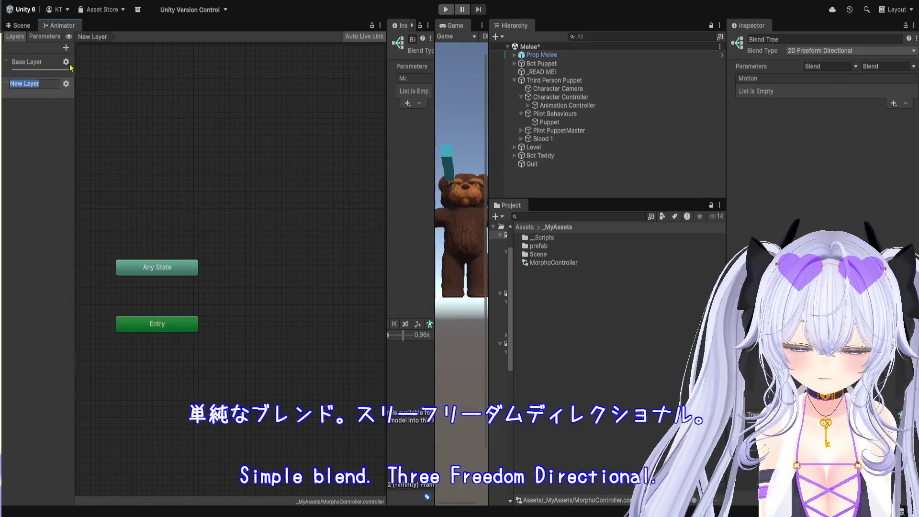
pyautogui.click(57, 106)
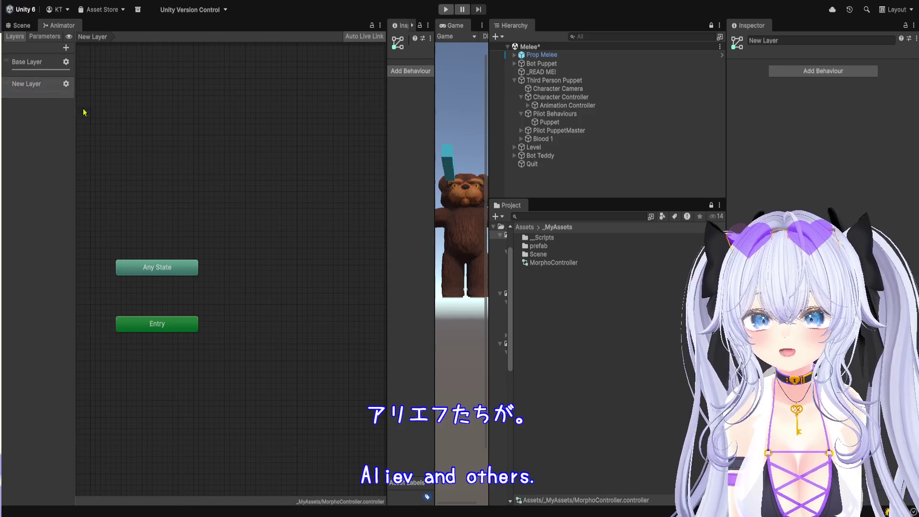
# Delete the extra New Layer and the default Blend parameter
pyautogui.click(53, 90)
pyautogui.press('Delete')
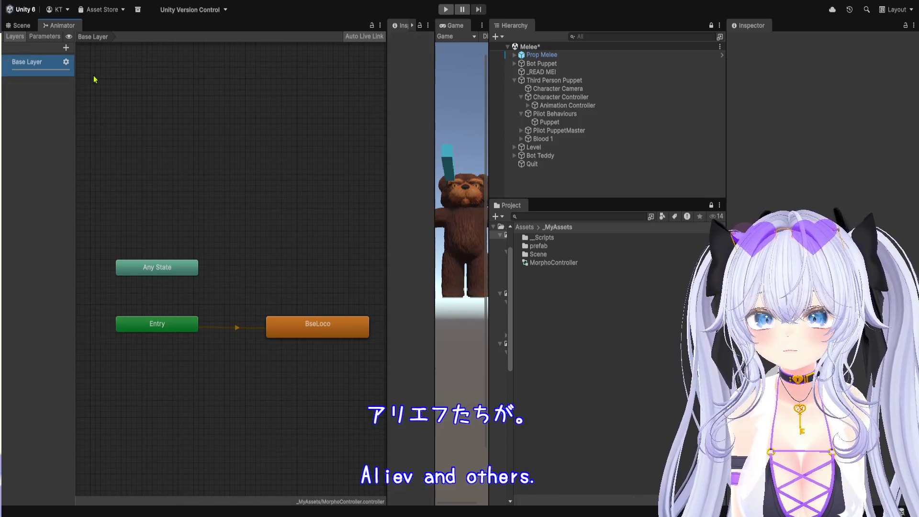
pyautogui.click(44, 36)
pyautogui.click(45, 61)
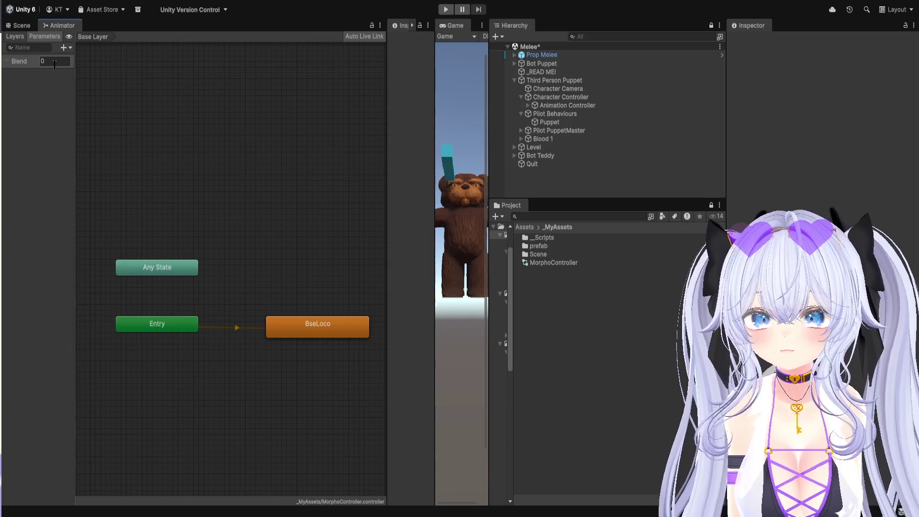
pyautogui.click(25, 62)
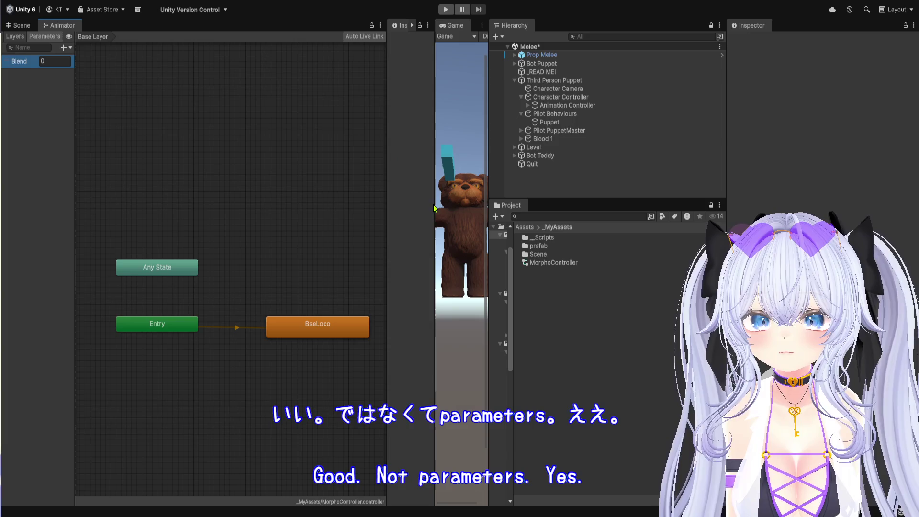
pyautogui.press('Delete')
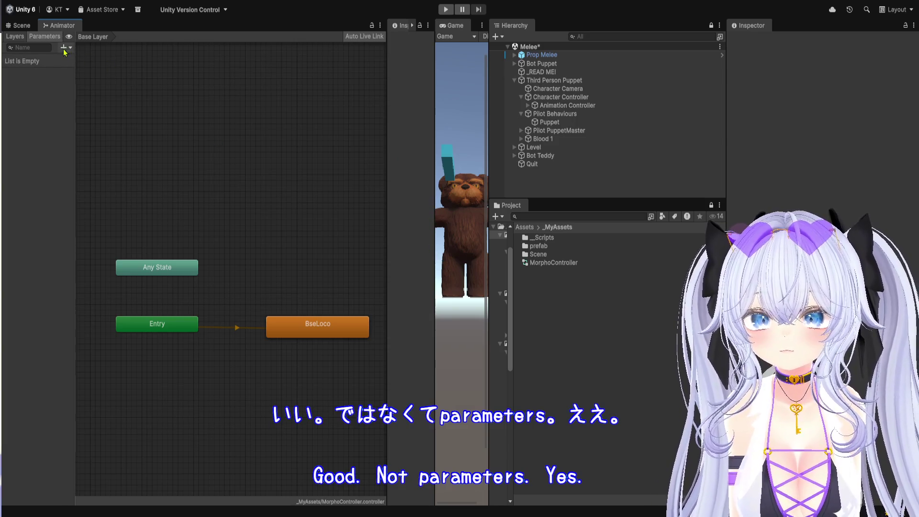
# Add float parameters InputX and InputY
pyautogui.click(89, 70)
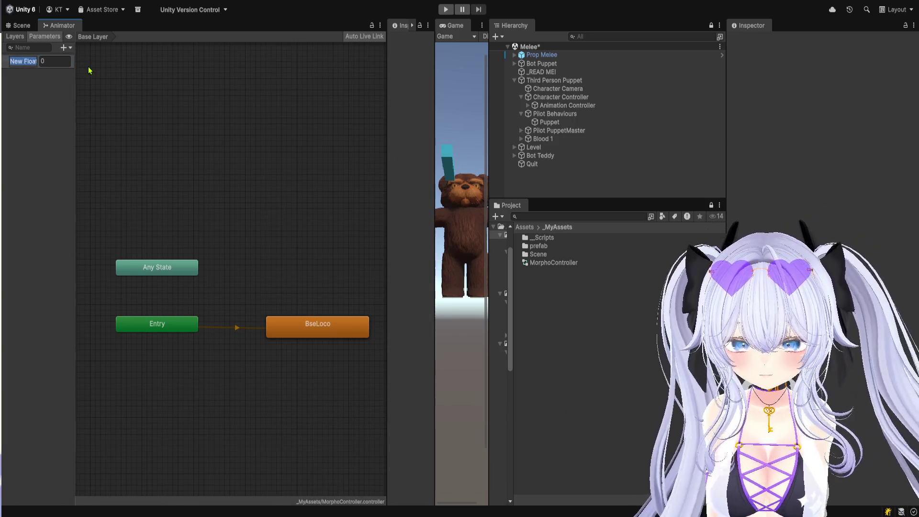
pyautogui.write('Inp')
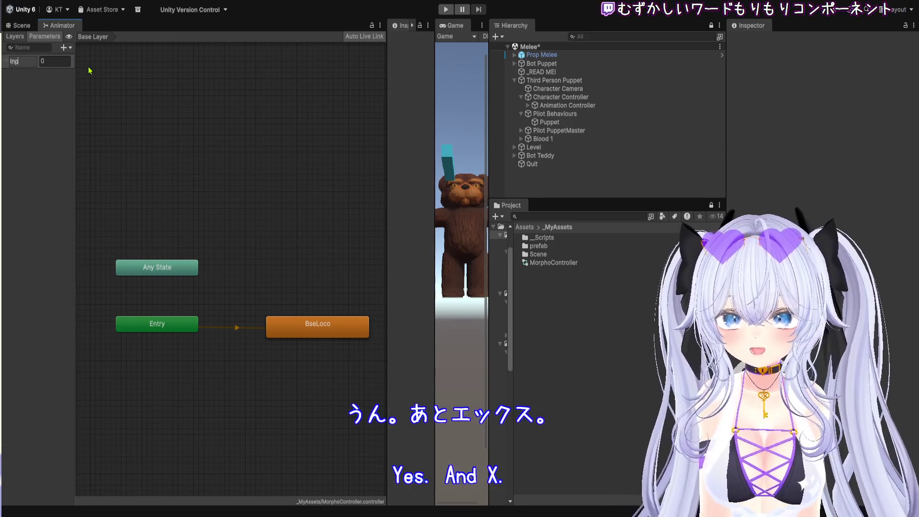
pyautogui.write('utX')
pyautogui.press('Return')
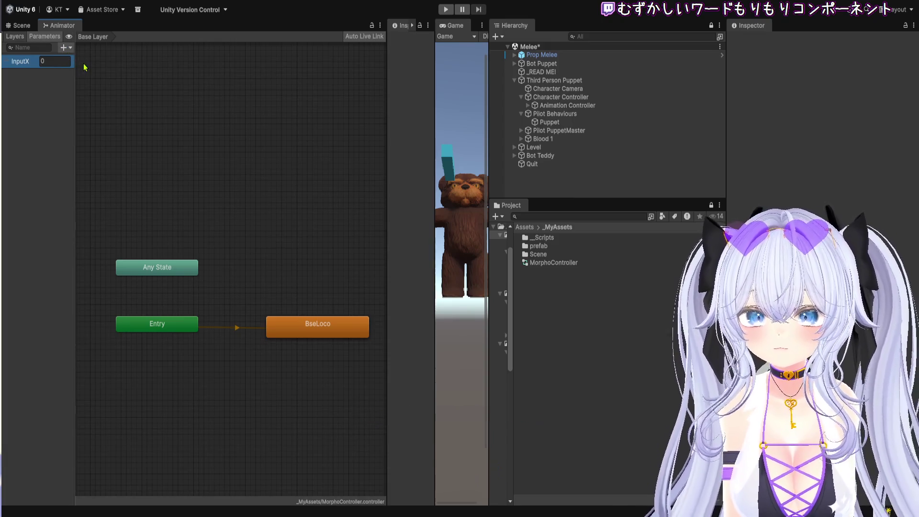
pyautogui.hotkey('ctrl', 'd')
pyautogui.write('Inp')
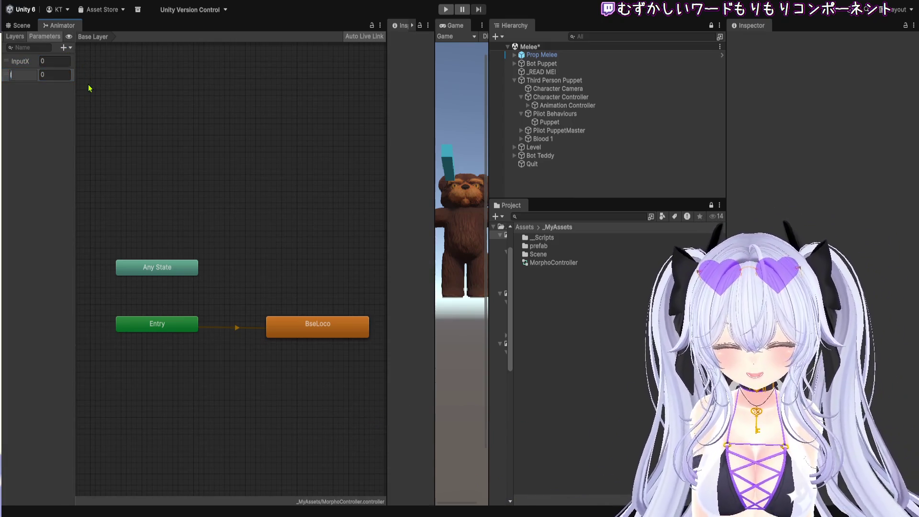
pyautogui.write('utY')
pyautogui.press('Return')
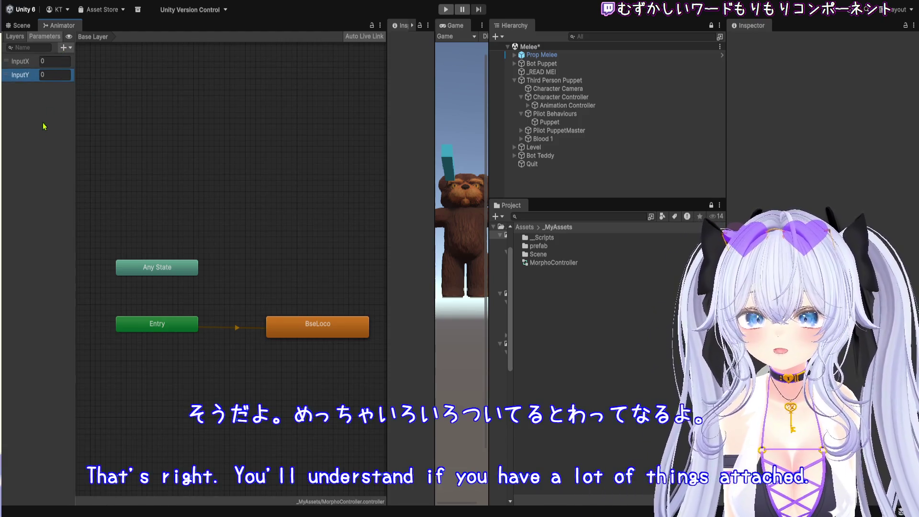
# Add a Standing bool defaulting to true, nudge the BseLoco node, and reopen its blend tree
pyautogui.click(93, 85)
pyautogui.write('Standing')
pyautogui.press('Return')
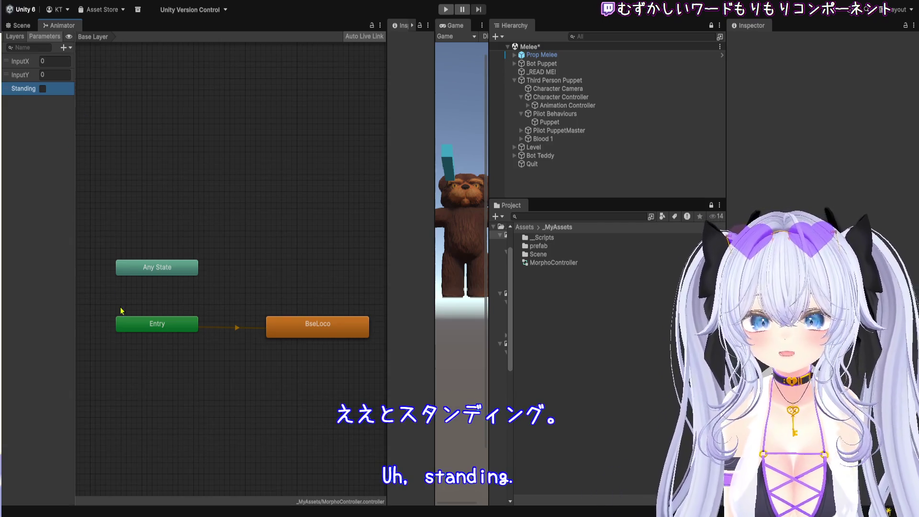
pyautogui.click(43, 88)
pyautogui.moveTo(307, 323); pyautogui.dragTo(288, 318)
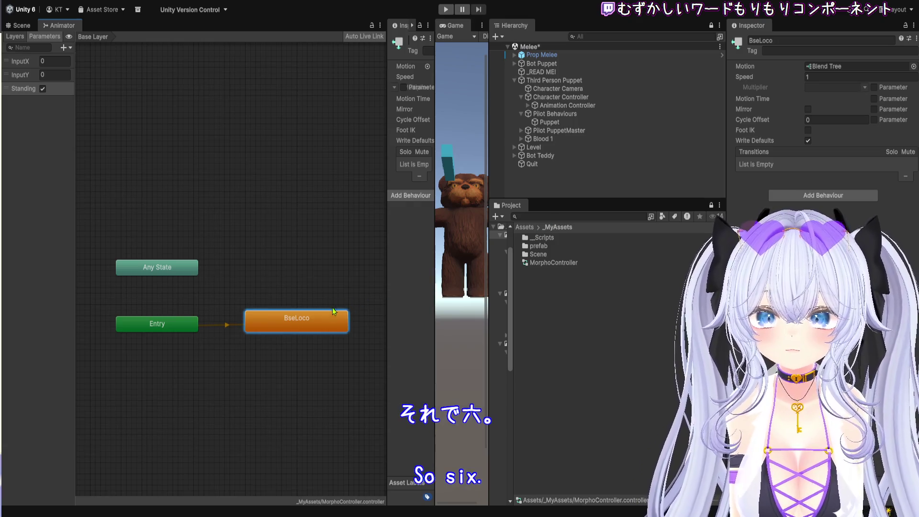
pyautogui.doubleClick(324, 321)
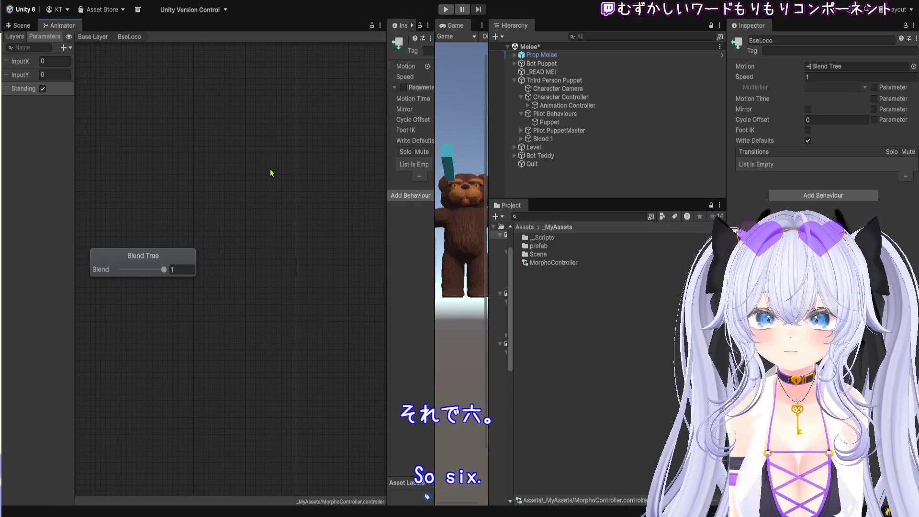
# Set the BseLoco blend tree's parameters to InputX and InputY and add an empty motion field
pyautogui.click(160, 267)
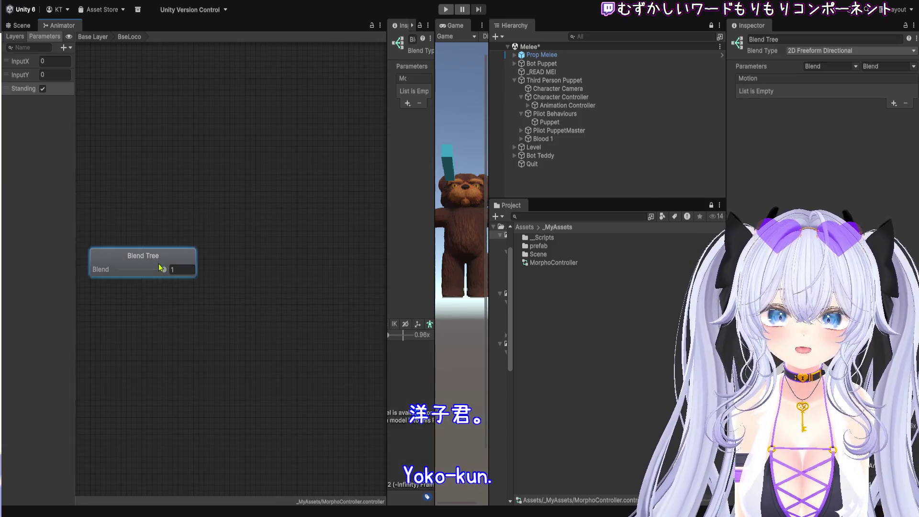
pyautogui.click(819, 66)
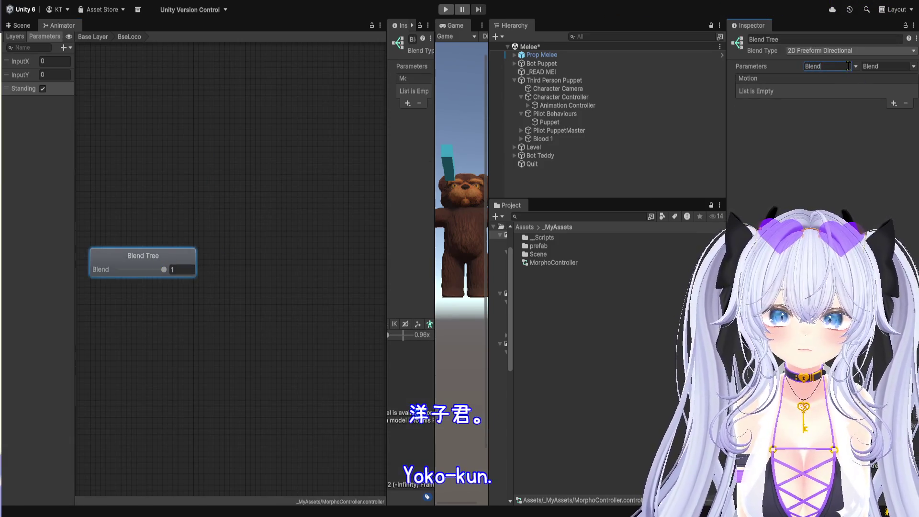
pyautogui.click(913, 68)
pyautogui.click(904, 91)
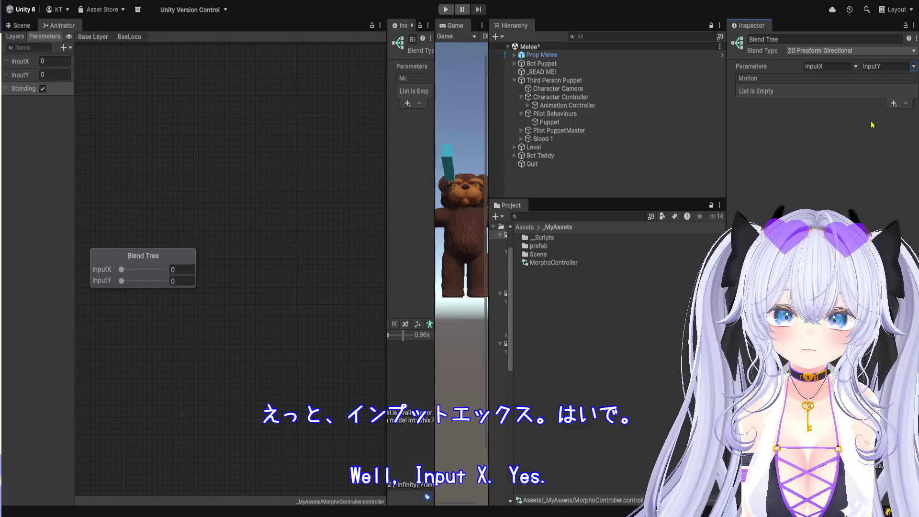
pyautogui.click(892, 103)
pyautogui.click(885, 113)
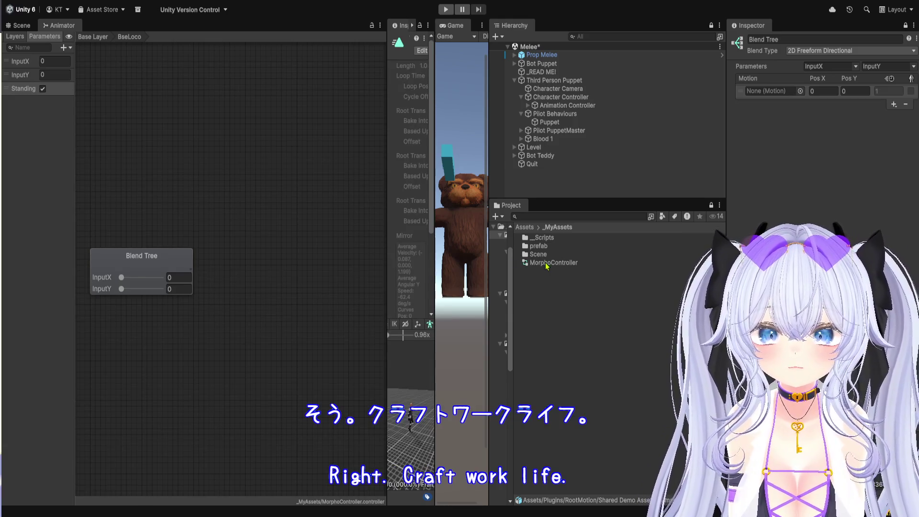
# Play the Walk Left clip in an enlarged animation preview
pyautogui.moveTo(435, 344); pyautogui.dragTo(562, 343)
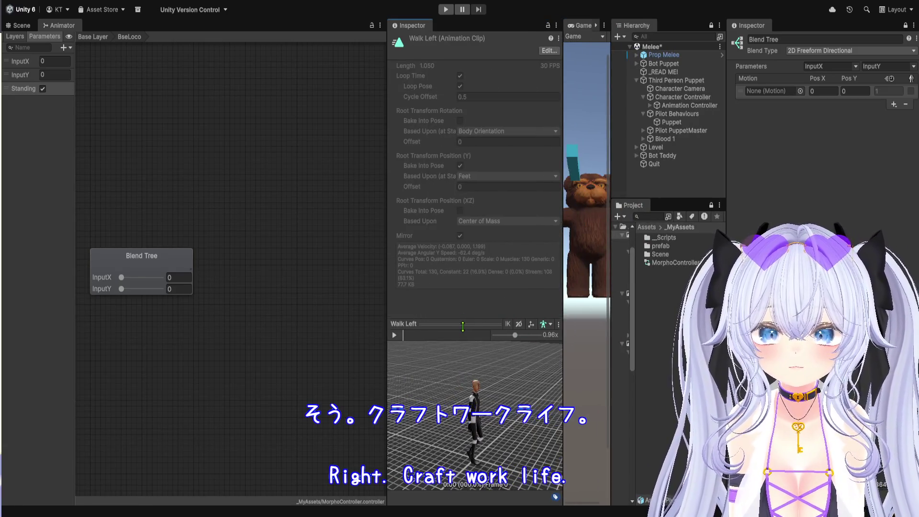
pyautogui.moveTo(462, 326); pyautogui.dragTo(462, 97)
pyautogui.click(394, 109)
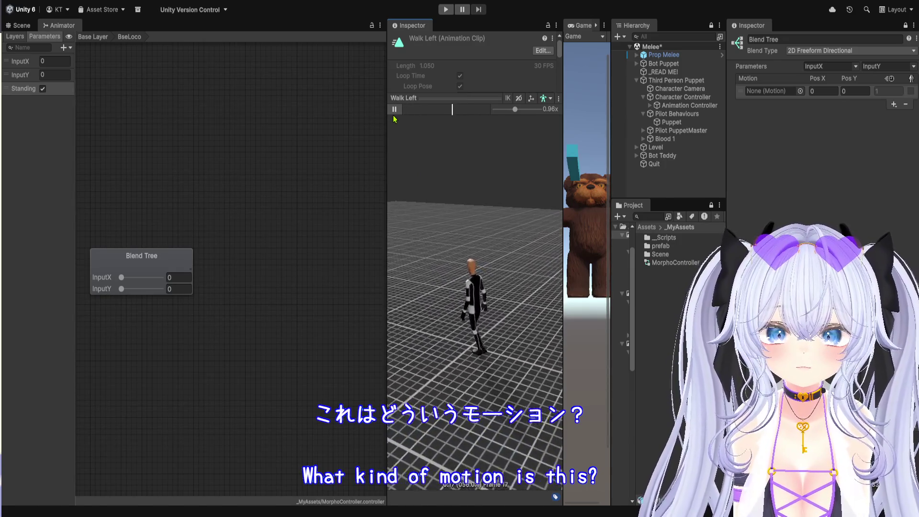
# Resize the Game and Project panels, then select the Walk Forward clip
pyautogui.moveTo(563, 160)
pyautogui.mouseDown()
pyautogui.moveTo(498, 149)
pyautogui.moveTo(369, 154)
pyautogui.moveTo(365, 143)
pyautogui.moveTo(438, 163)
pyautogui.mouseUp()
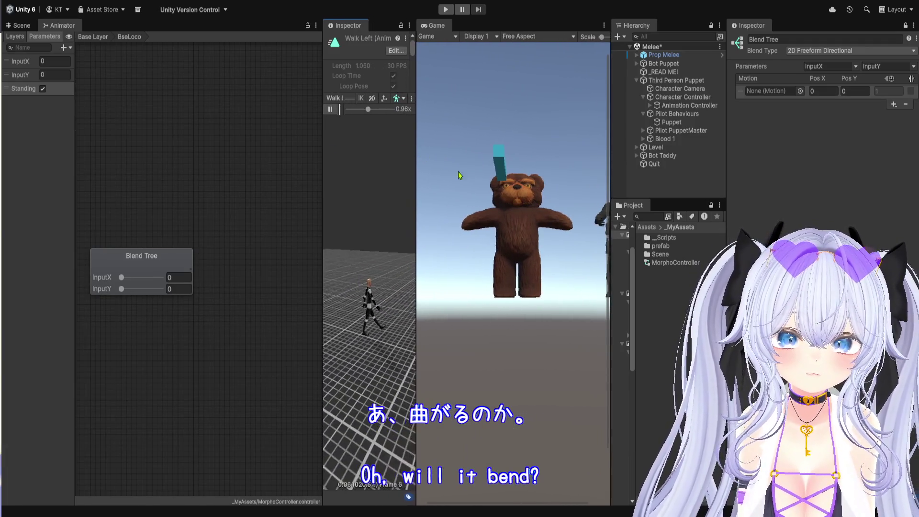
pyautogui.moveTo(609, 208); pyautogui.dragTo(514, 210)
pyautogui.click(600, 265)
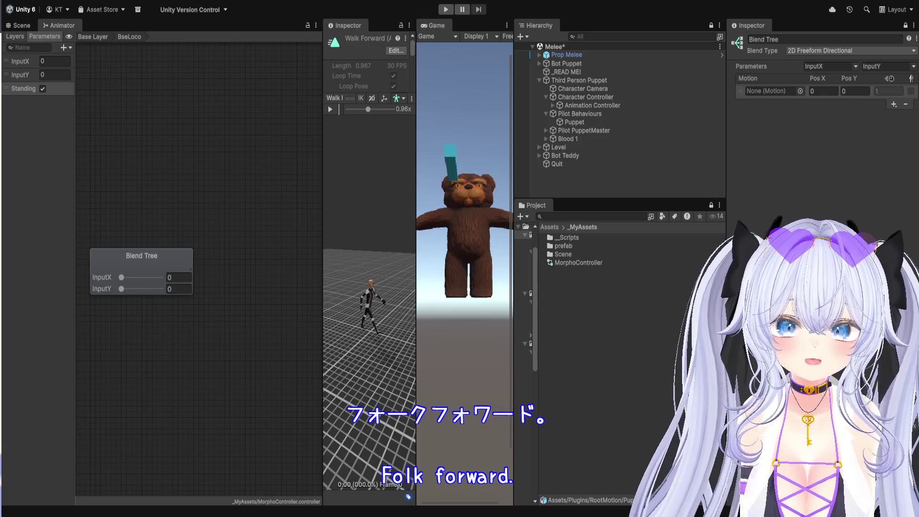
# Assign Walk Forward (Pos Y 1) and Walk Left (-1) to the first two blend tree motion slots
pyautogui.moveTo(787, 98); pyautogui.dragTo(802, 98)
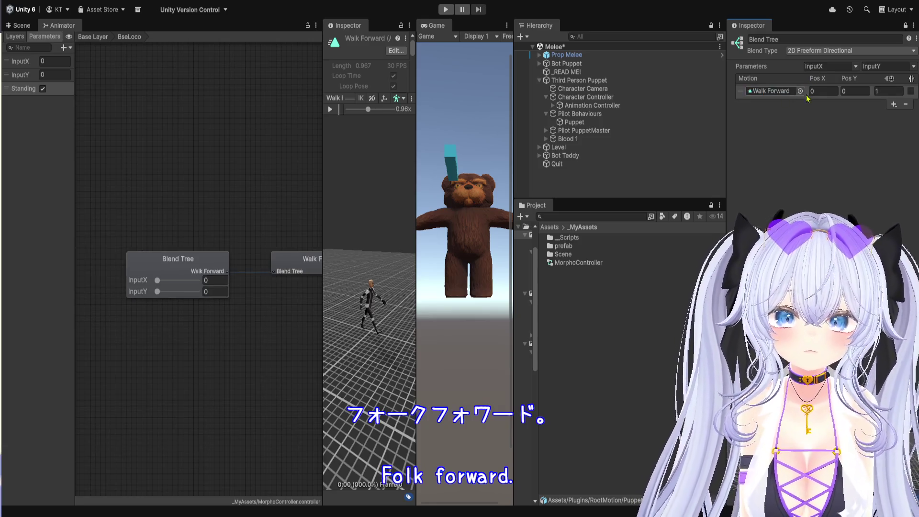
pyautogui.click(854, 91)
pyautogui.write('1')
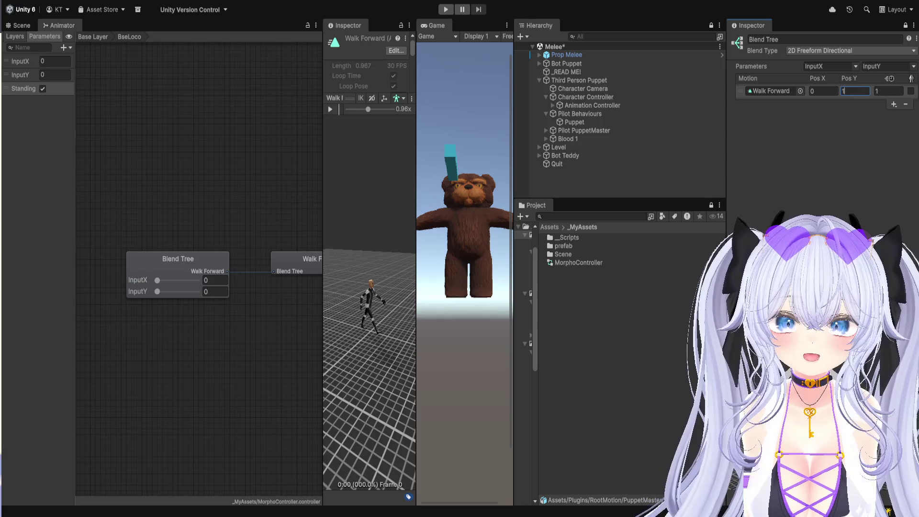
pyautogui.click(892, 104)
pyautogui.click(909, 114)
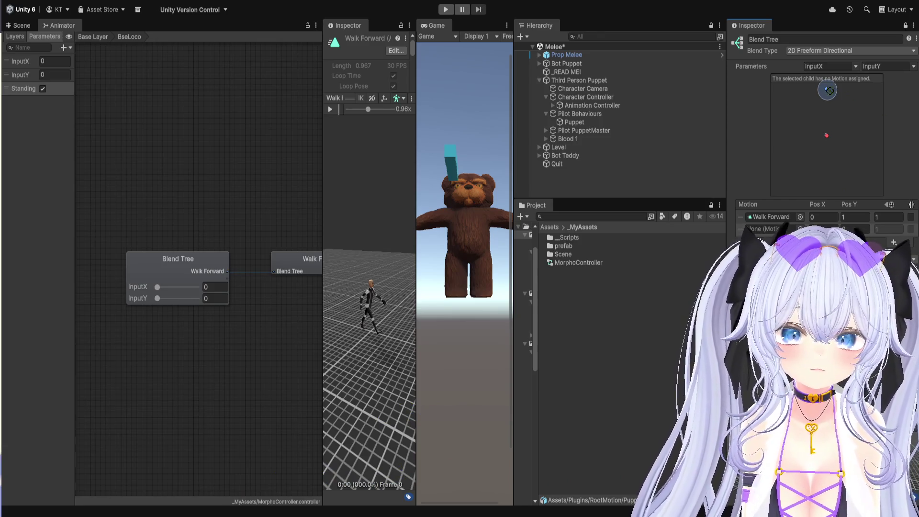
pyautogui.moveTo(765, 229); pyautogui.dragTo(768, 229)
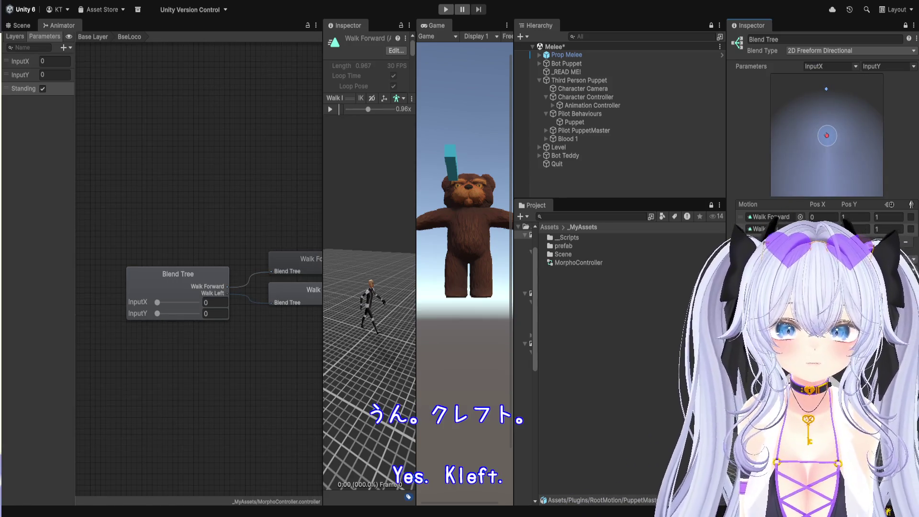
pyautogui.write('-1')
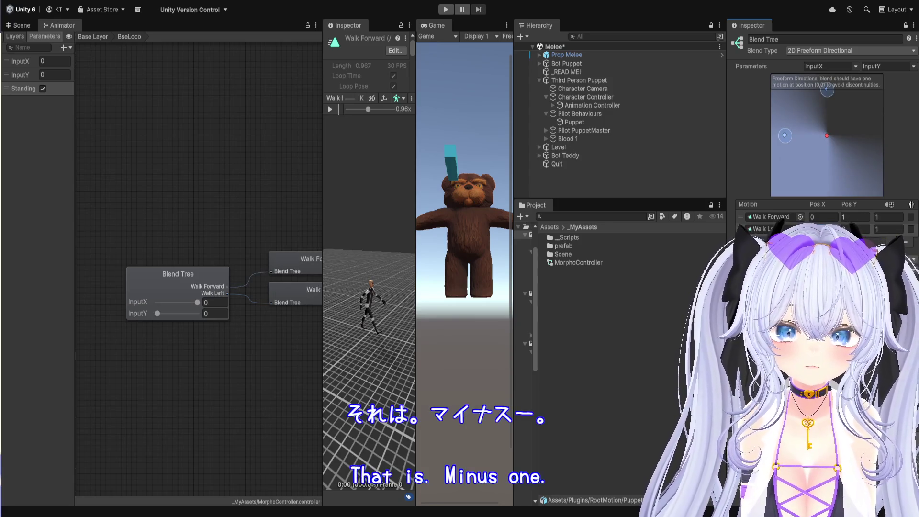
# Add a third motion slot and enter the values 11 and 1 for it
pyautogui.click(896, 242)
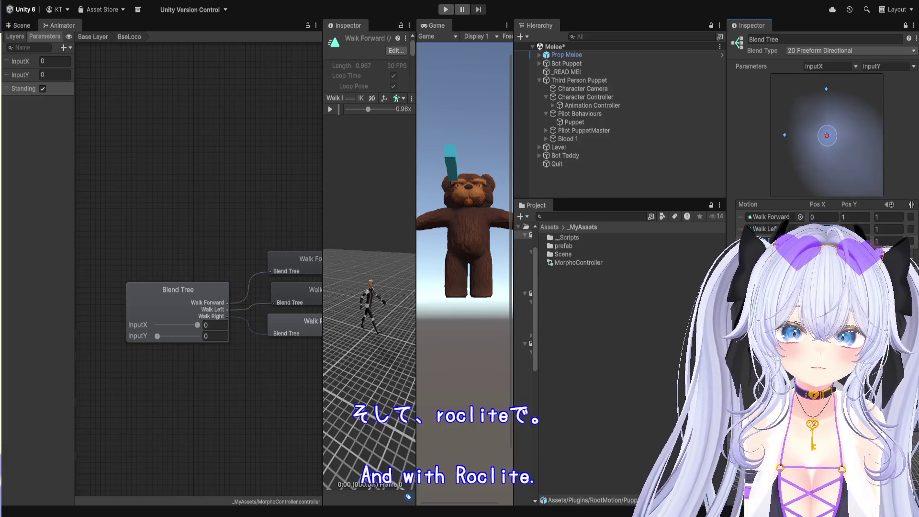
pyautogui.write('1')
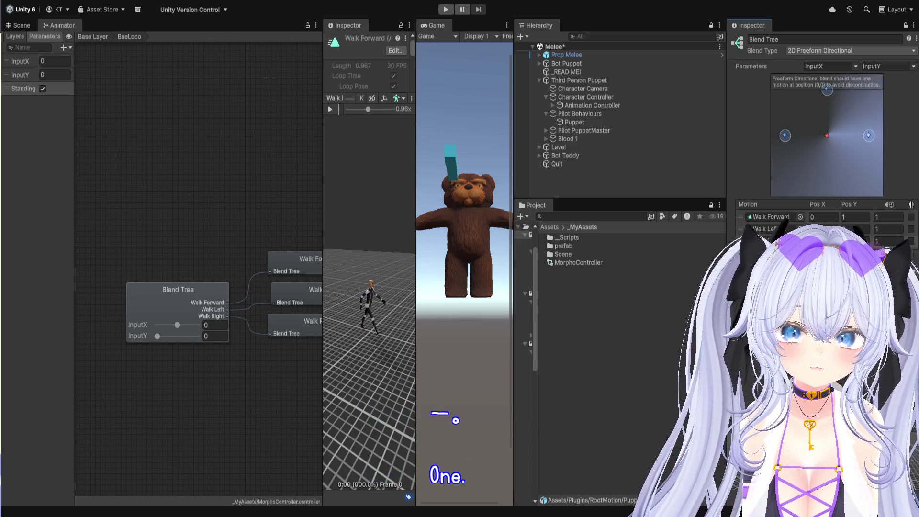
pyautogui.write('1')
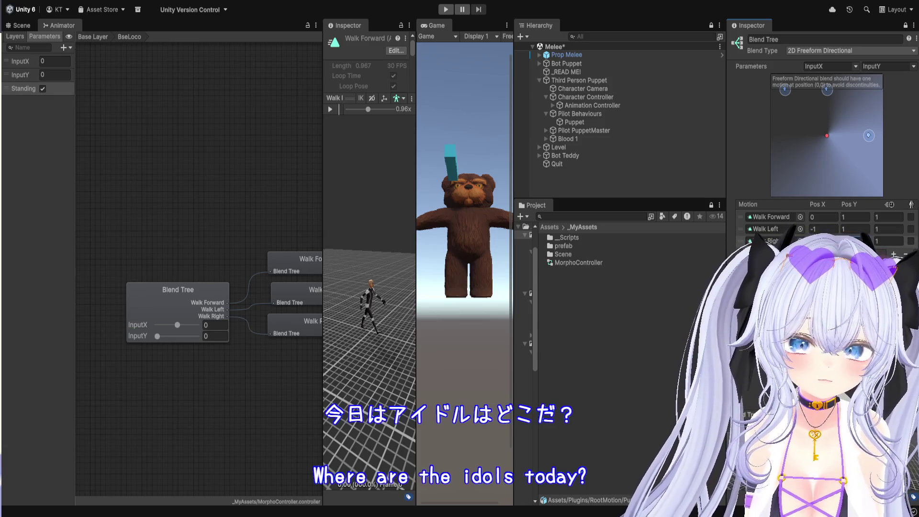
pyautogui.write('1')
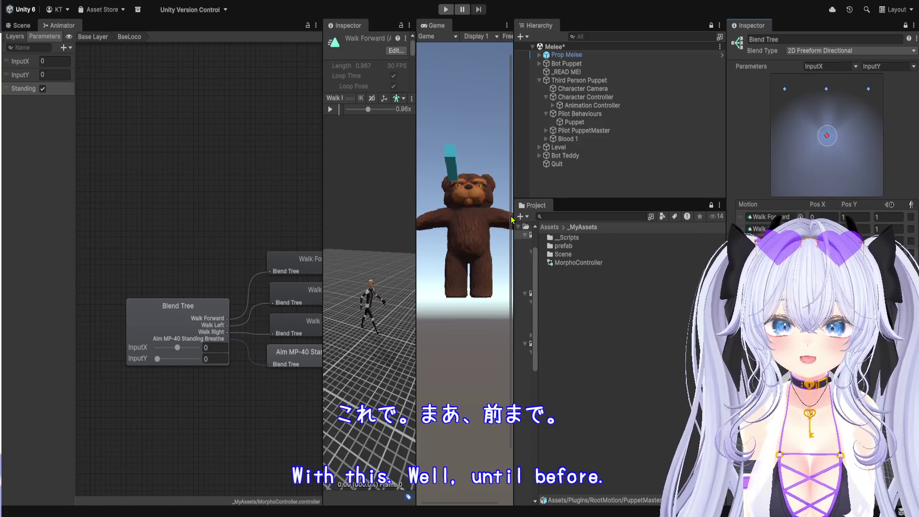
pyautogui.moveTo(513, 215)
pyautogui.mouseDown()
pyautogui.moveTo(541, 225)
pyautogui.moveTo(526, 225)
pyautogui.mouseUp()
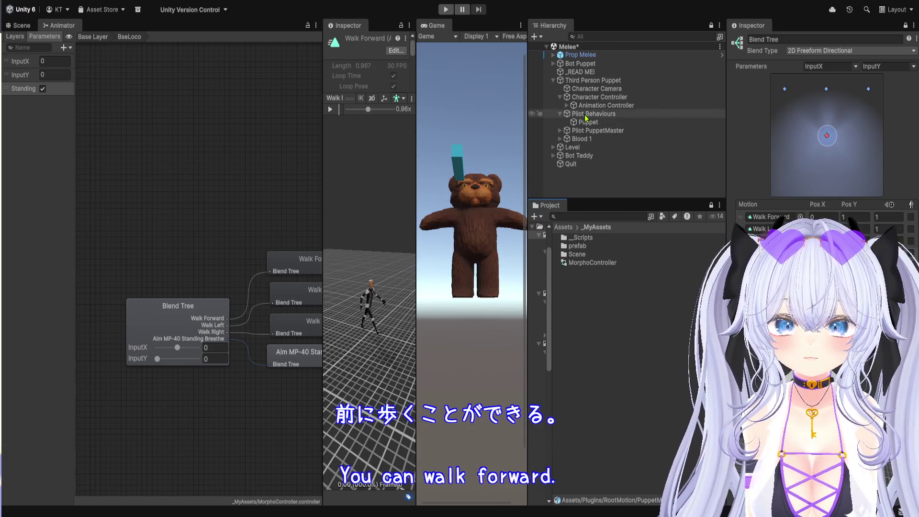
# Deactivate the Third Person Puppet object and switch to a zoomed-out Scene view
pyautogui.click(604, 81)
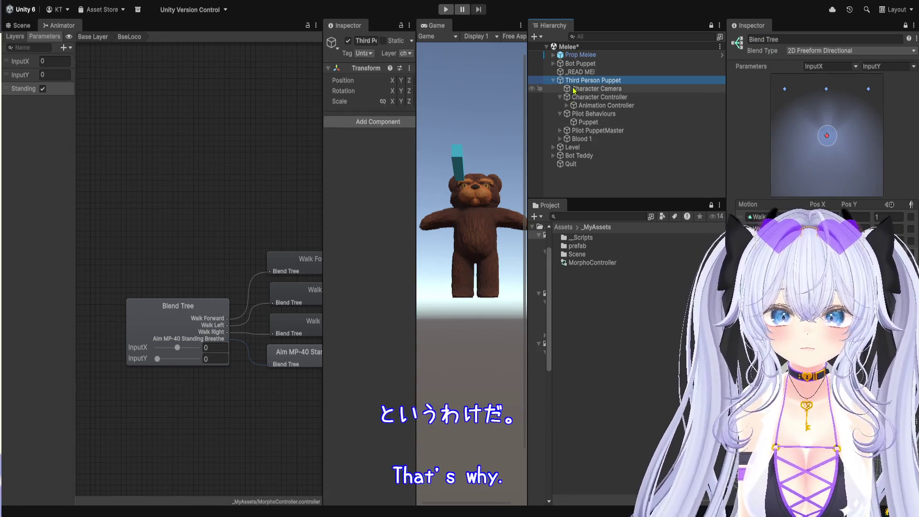
pyautogui.click(904, 25)
pyautogui.click(752, 41)
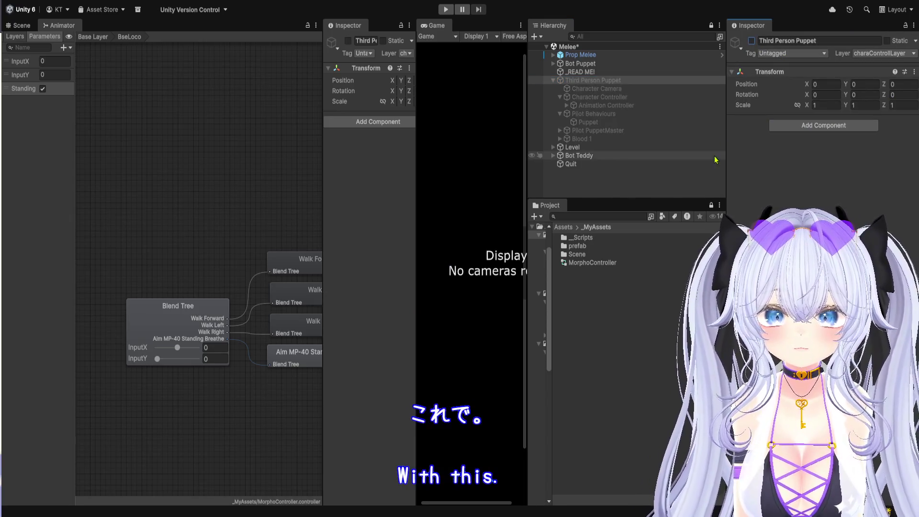
pyautogui.click(751, 41)
pyautogui.click(751, 41)
pyautogui.click(20, 26)
pyautogui.scroll(-10, 251, 263)
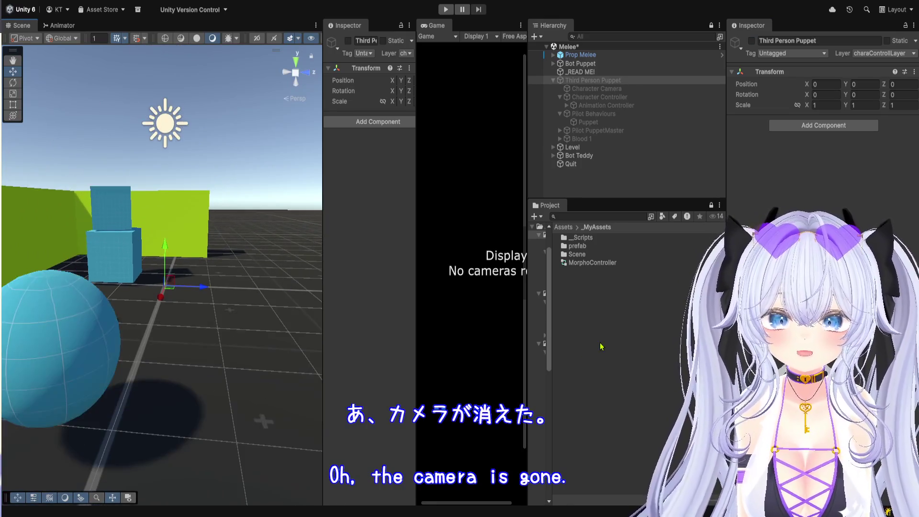
# Add the CB_Full_MORPHO_EDITION Root prefab from _MyAssets/prefab into the scene
pyautogui.click(565, 227)
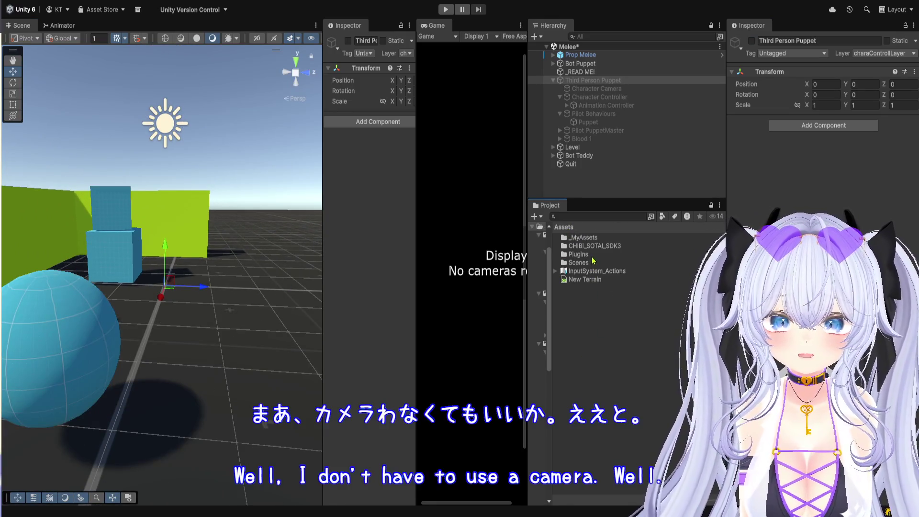
pyautogui.doubleClick(588, 237)
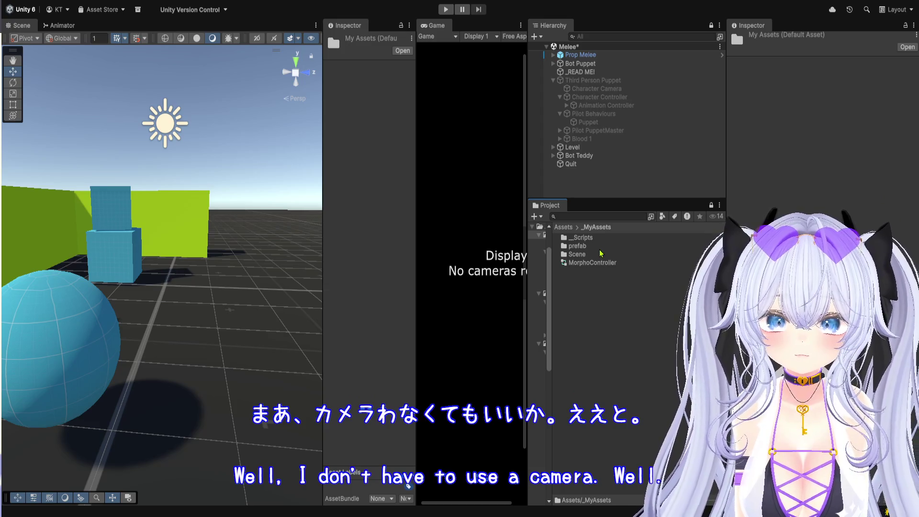
pyautogui.doubleClick(599, 246)
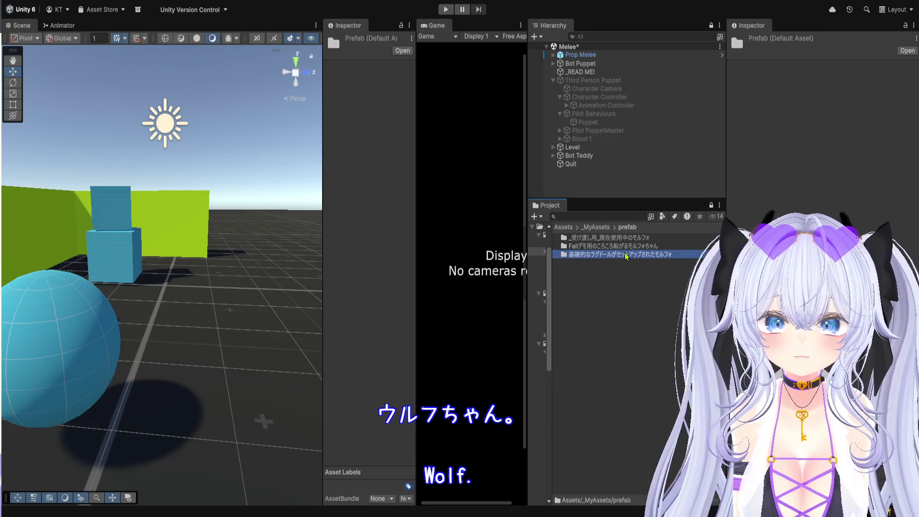
pyautogui.doubleClick(627, 255)
pyautogui.moveTo(595, 189); pyautogui.dragTo(596, 189)
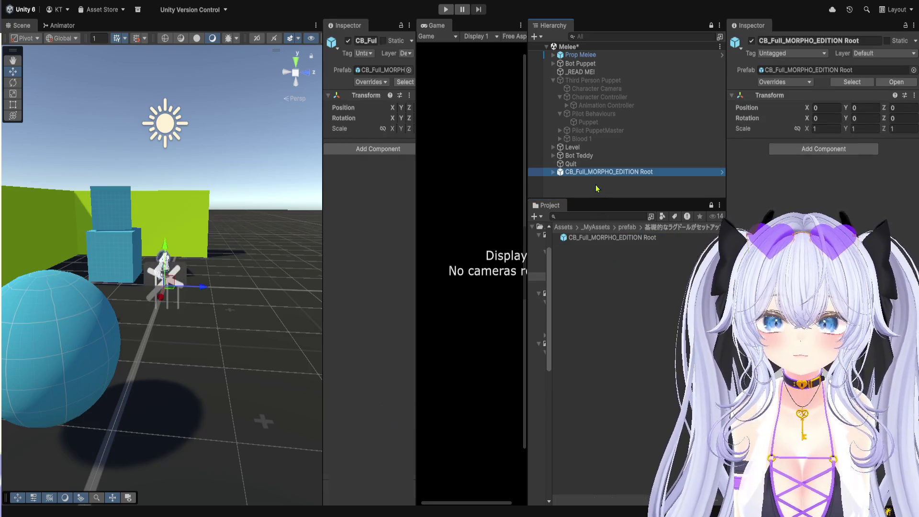
# Widen the Scene view and Hierarchy, then select the CB_Full_MORPHO_EDITION Root
pyautogui.moveTo(323, 256); pyautogui.dragTo(538, 256)
pyautogui.scroll(2, 428, 258)
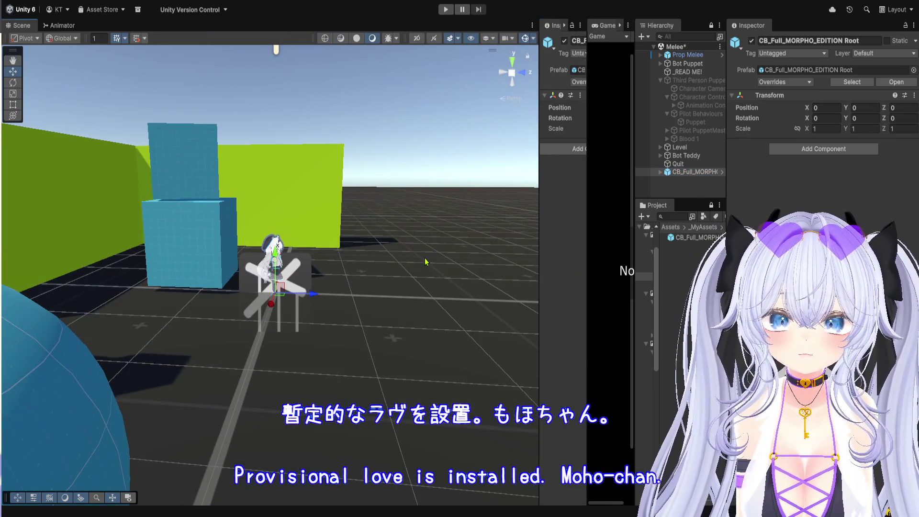
pyautogui.scroll(-2, 426, 259)
pyautogui.moveTo(727, 177); pyautogui.dragTo(790, 177)
pyautogui.click(700, 177)
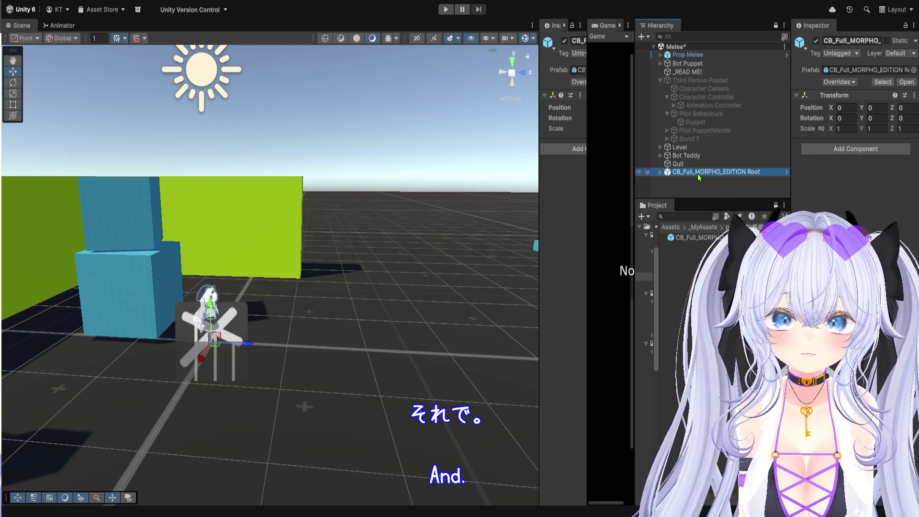
# Expand the Morpho ragdoll root and inspect its character's Animator settings
pyautogui.press('Right')
pyautogui.scroll(-1, 707, 191)
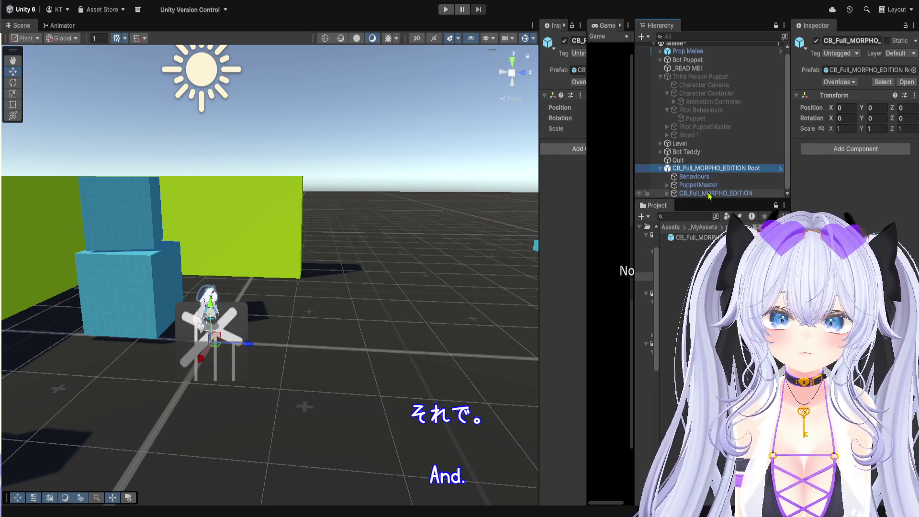
pyautogui.click(707, 193)
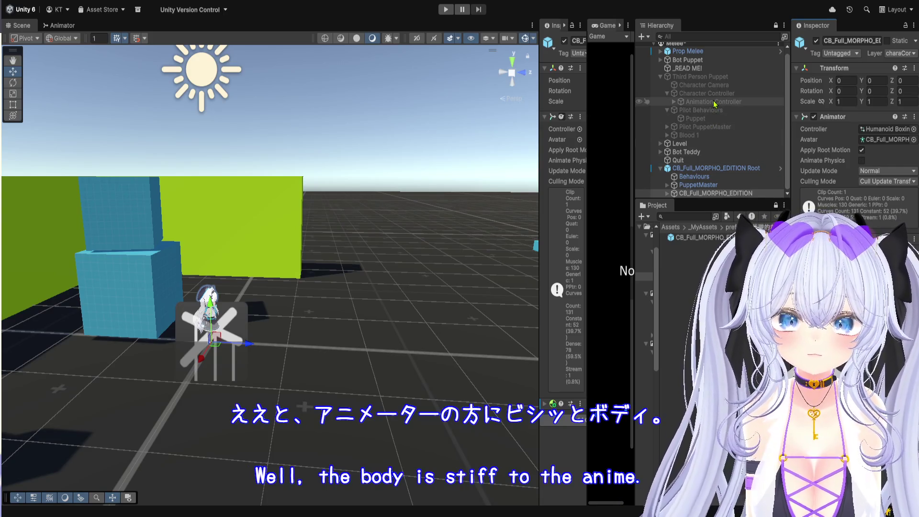
# Review the demo puppet's PuppetMaster, Animation Controller and Character Controller settings
pyautogui.click(721, 125)
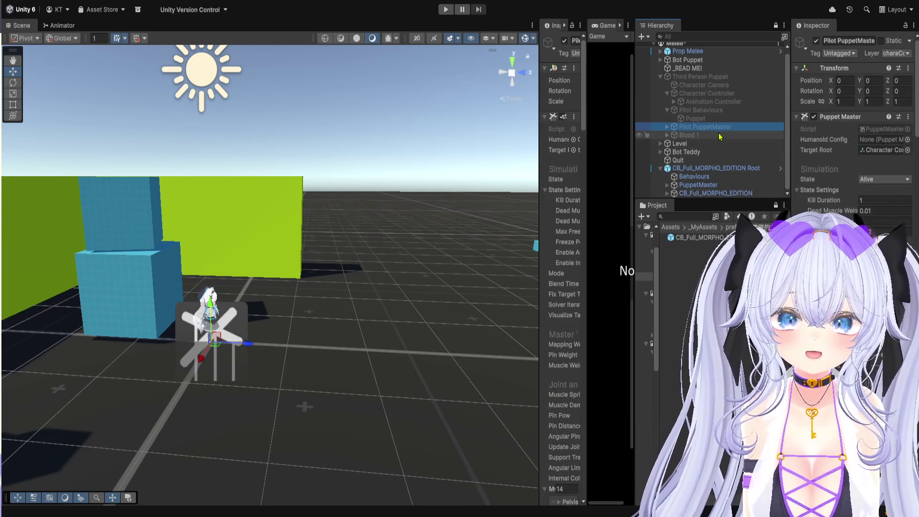
pyautogui.click(718, 102)
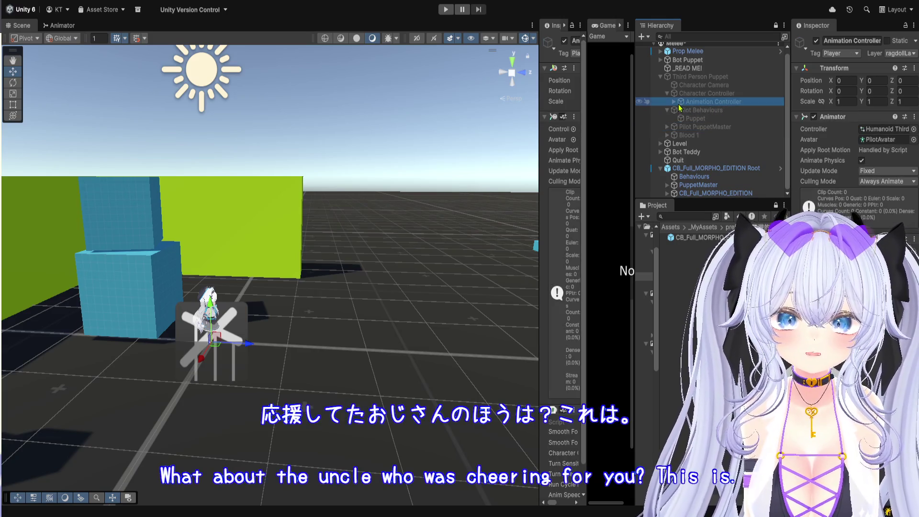
pyautogui.click(674, 94)
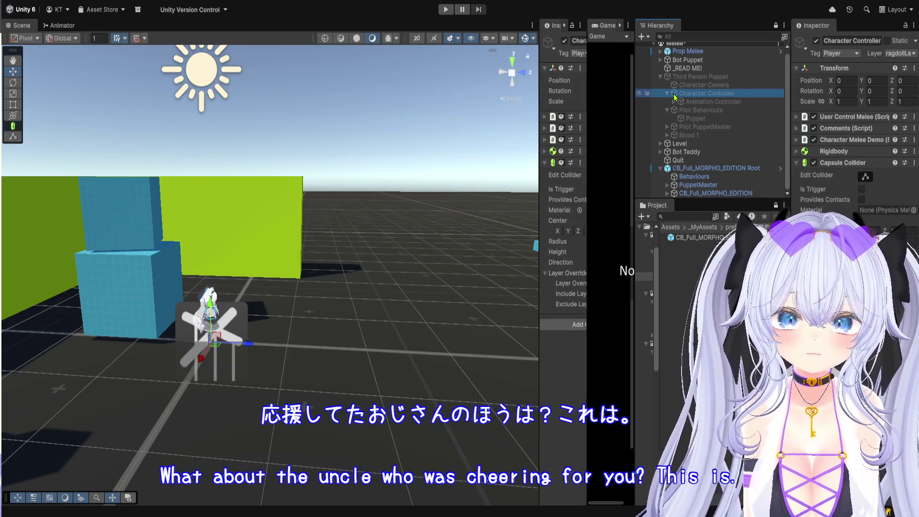
pyautogui.click(700, 127)
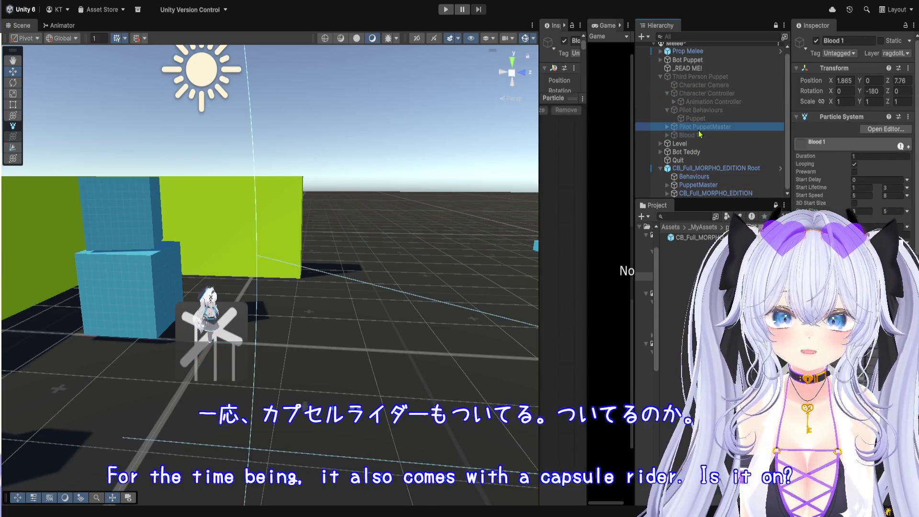
# Re-check the Morpho character's Animator and return the Project browser to _MyAssets
pyautogui.click(727, 169)
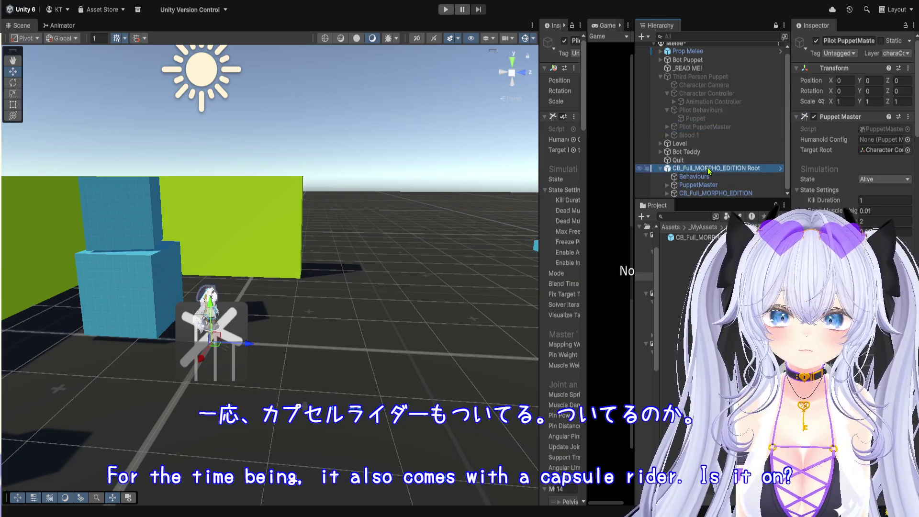
pyautogui.click(720, 193)
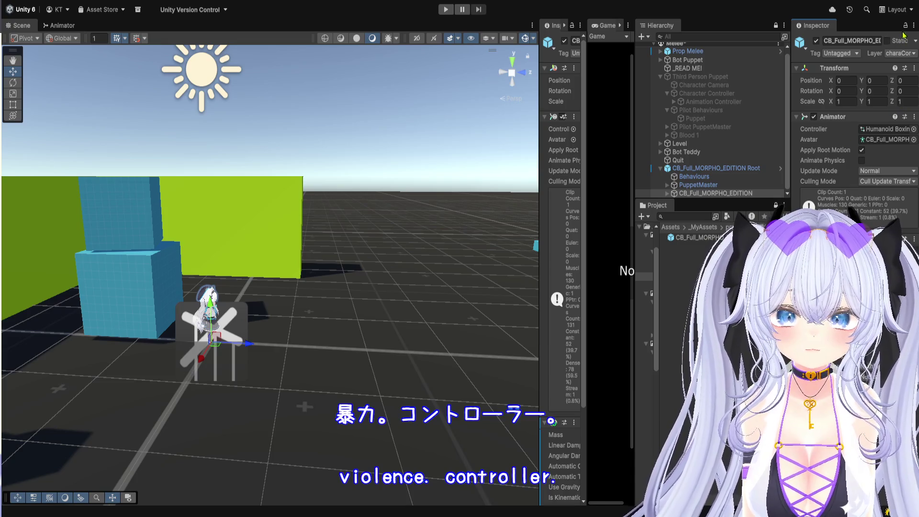
pyautogui.click(697, 230)
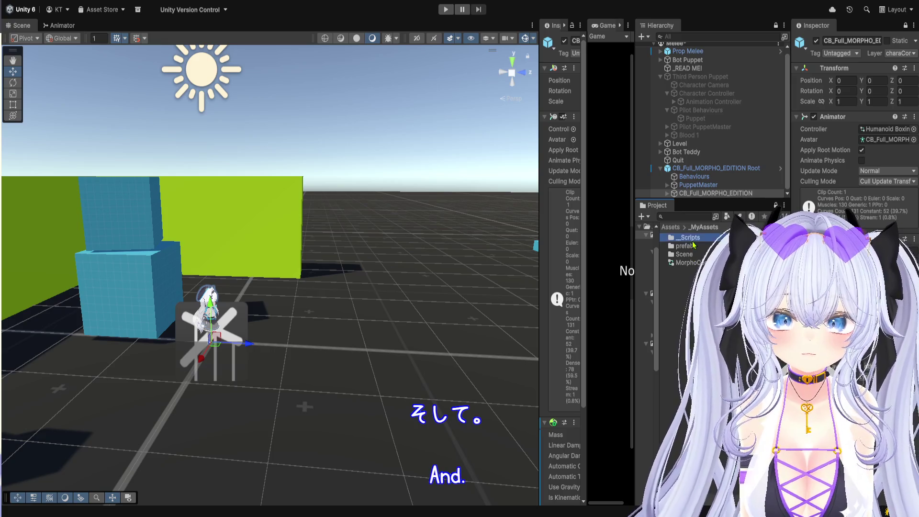
# Assign MorphoController from _MyAssets/_Scripts to the Morpho character's Animator Controller field
pyautogui.doubleClick(692, 240)
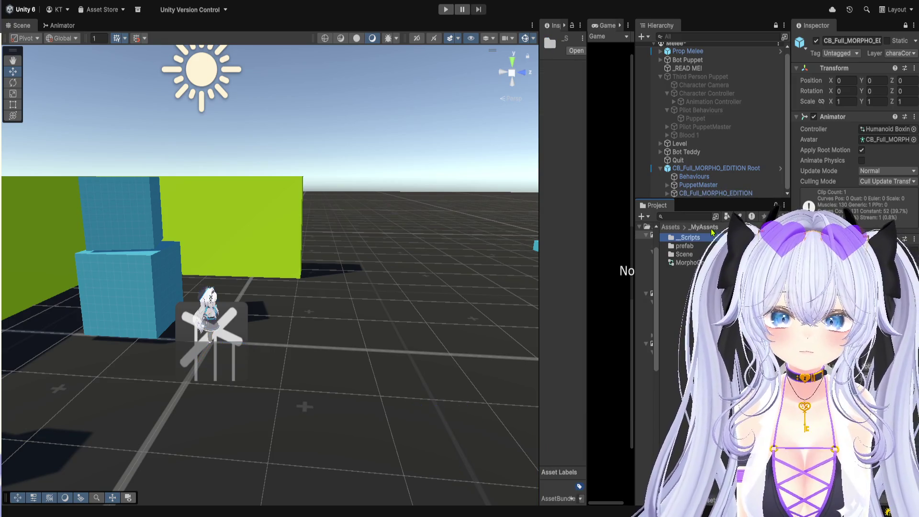
pyautogui.click(879, 131)
pyautogui.moveTo(879, 132); pyautogui.dragTo(880, 131)
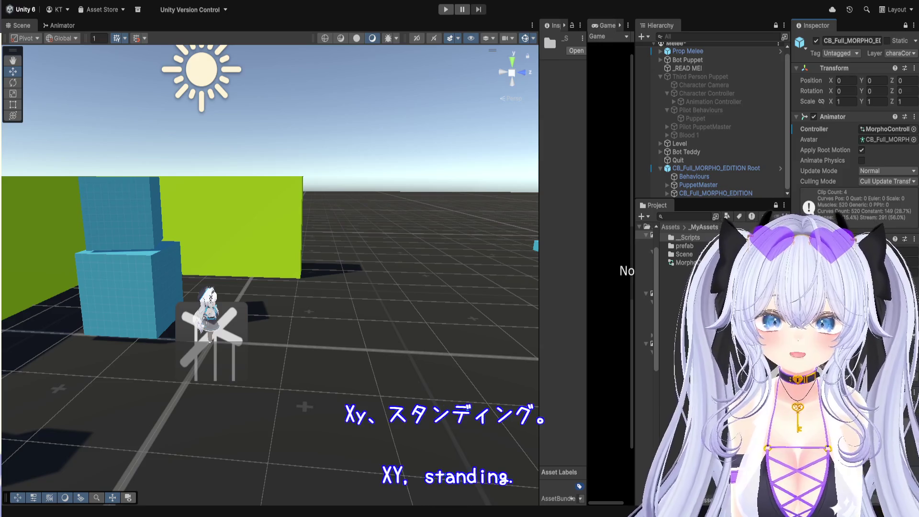
# Locate MorphoController and open its locomotion blend tree in the Animator window
pyautogui.click(685, 238)
pyautogui.click(687, 246)
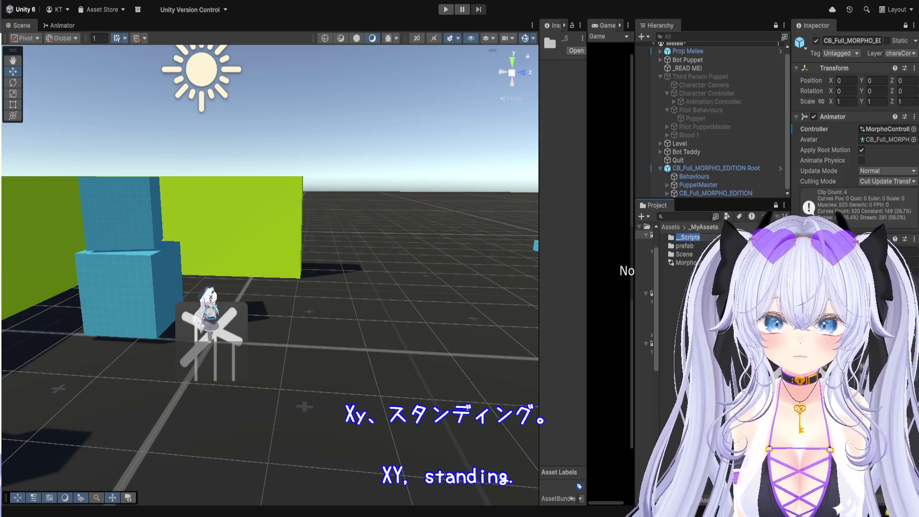
pyautogui.click(699, 239)
pyautogui.click(885, 129)
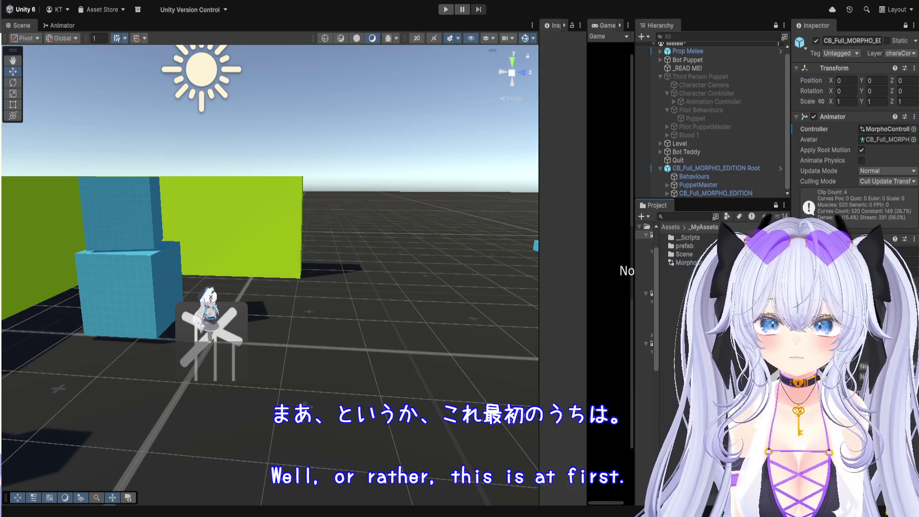
pyautogui.doubleClick(684, 263)
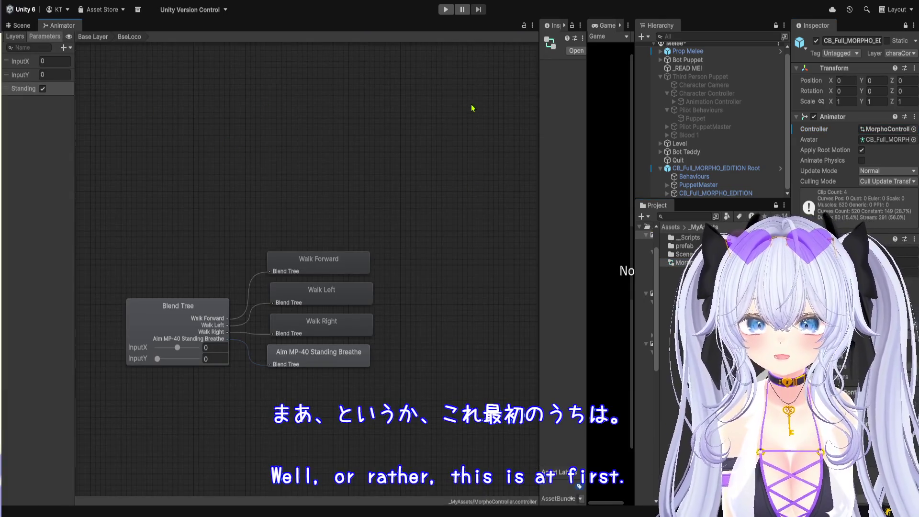
pyautogui.click(22, 27)
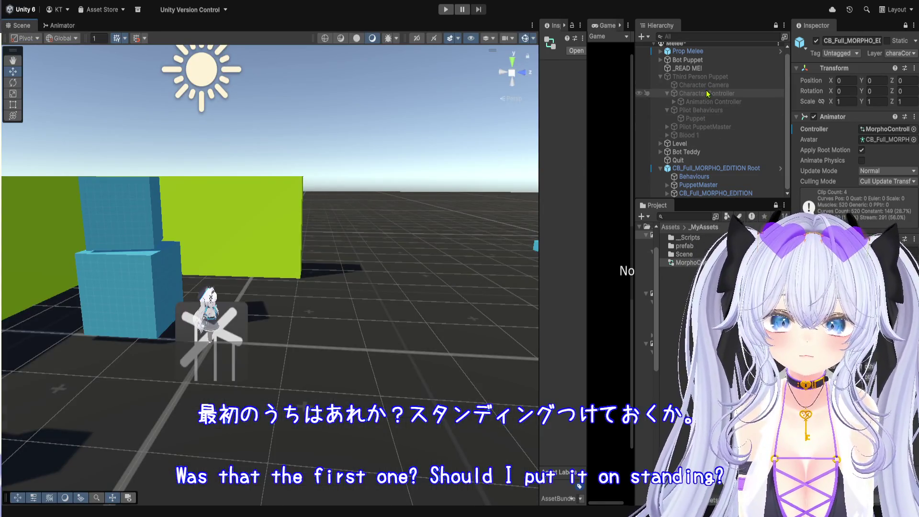
# Duplicate the demo's Puppet behaviour and move Puppet (1) under the Morpho Behaviours object
pyautogui.click(719, 120)
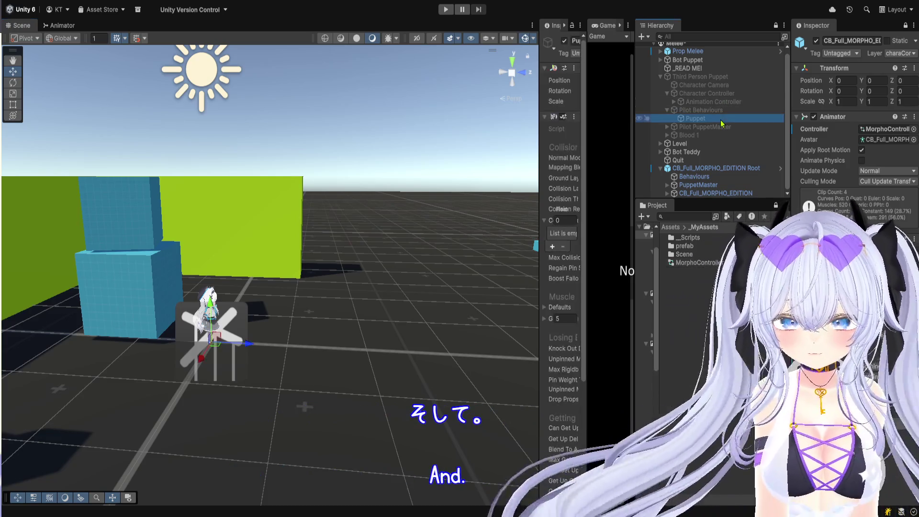
pyautogui.hotkey('ctrl', 'd')
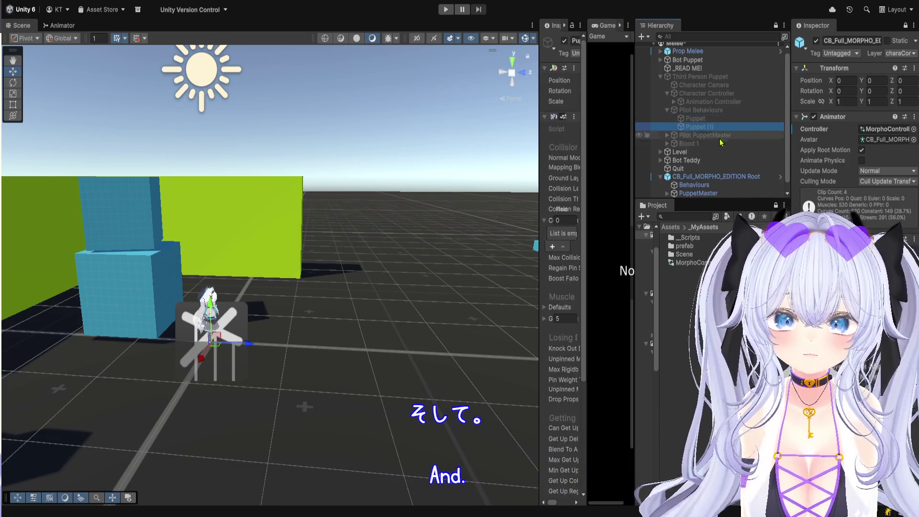
pyautogui.scroll(-1, 713, 124)
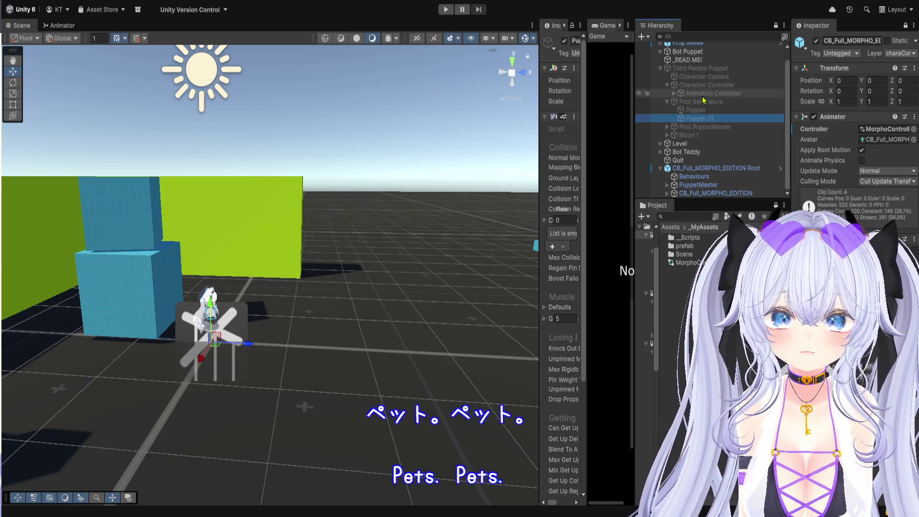
pyautogui.moveTo(708, 160); pyautogui.dragTo(710, 177)
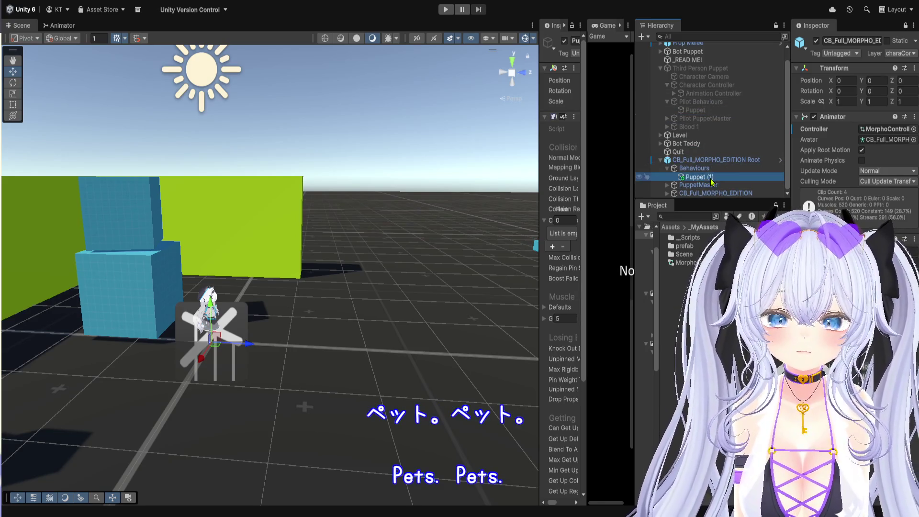
# Run a brief play-mode test, then select the Morpho character object
pyautogui.hotkey('ctrl', 'p')
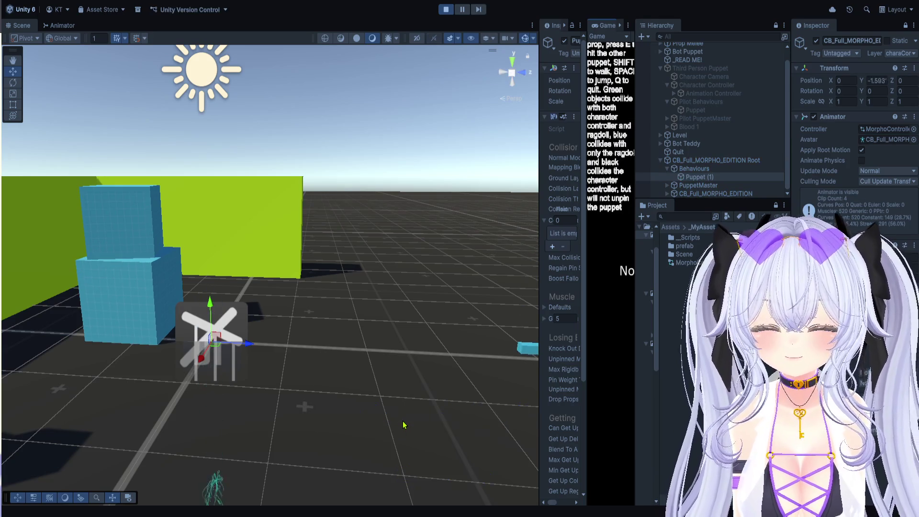
pyautogui.hotkey('ctrl', 'p')
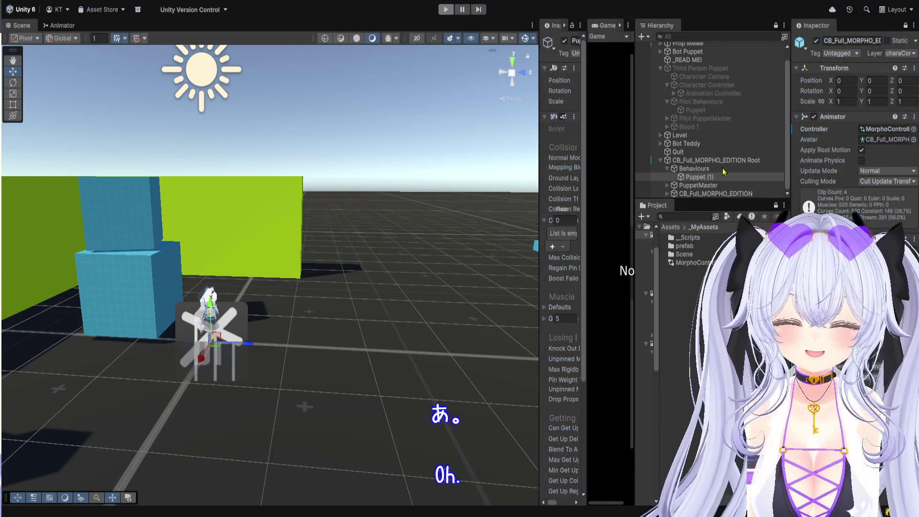
pyautogui.moveTo(718, 206); pyautogui.dragTo(723, 341)
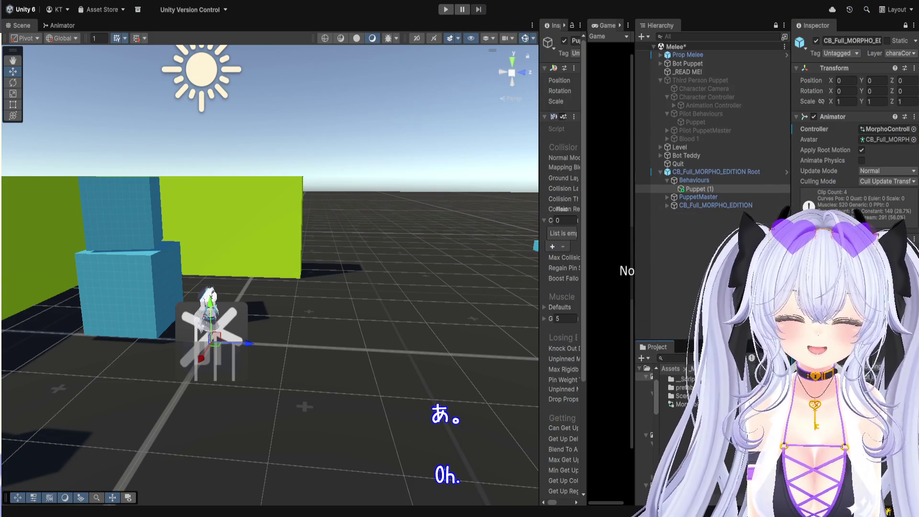
pyautogui.click(723, 197)
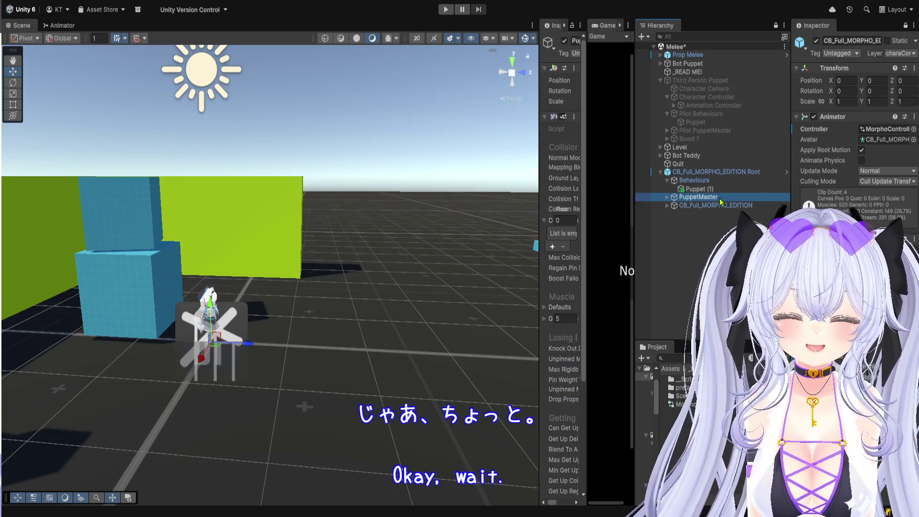
pyautogui.click(721, 205)
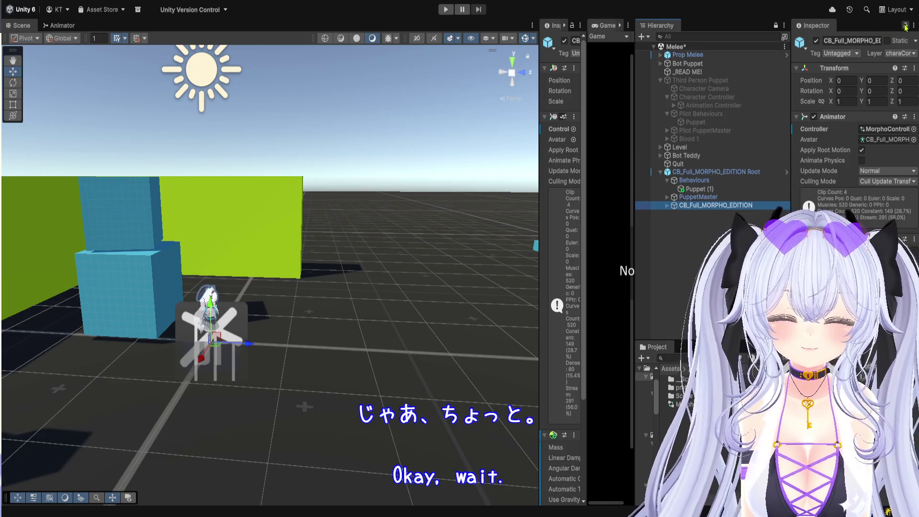
pyautogui.moveTo(789, 136); pyautogui.dragTo(631, 150)
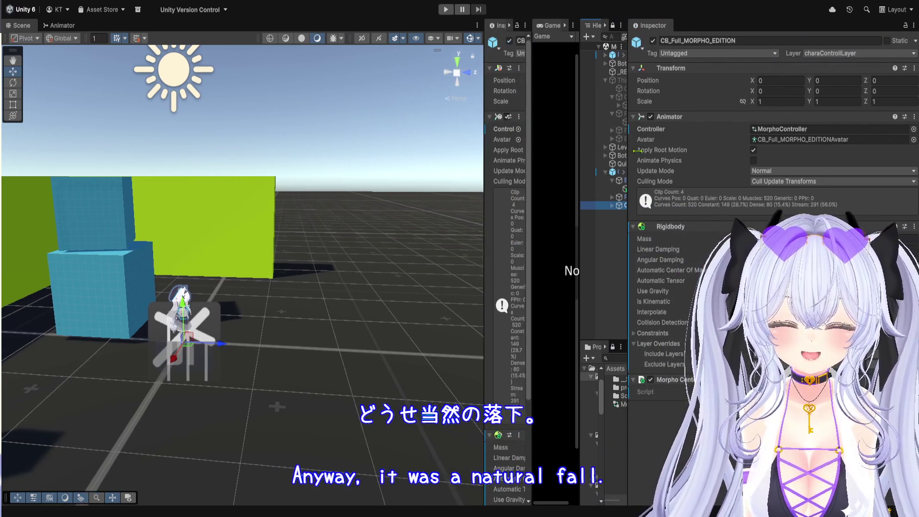
# Collapse the Rigidbody and Morpho Controller components and widen the Hierarchy
pyautogui.click(718, 229)
pyautogui.click(713, 239)
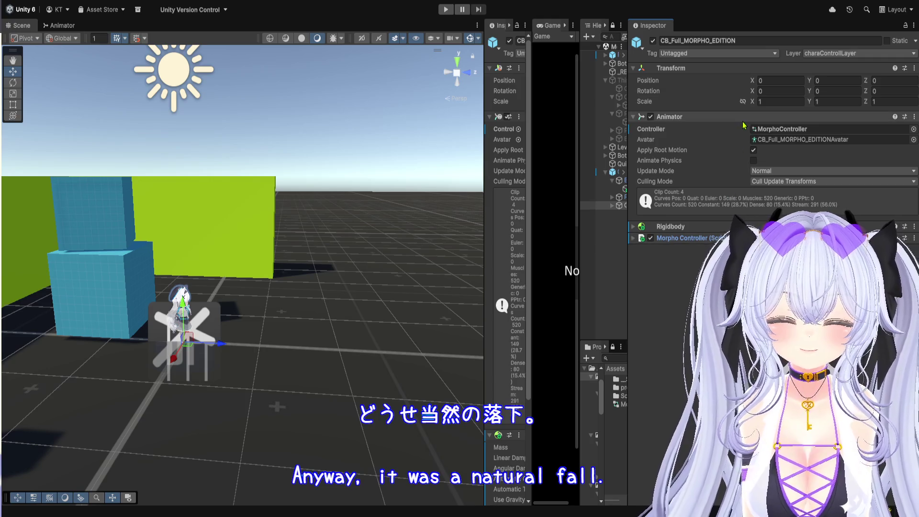
pyautogui.moveTo(624, 163)
pyautogui.mouseDown()
pyautogui.moveTo(709, 179)
pyautogui.moveTo(650, 179)
pyautogui.mouseUp()
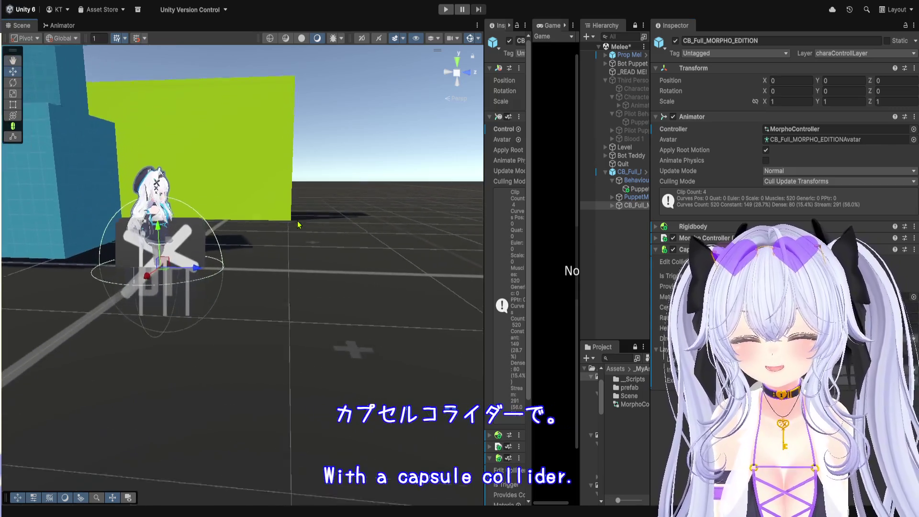
# Orbit the Scene view around the Morpho character, then enter Play Mode
pyautogui.scroll(3, 297, 224)
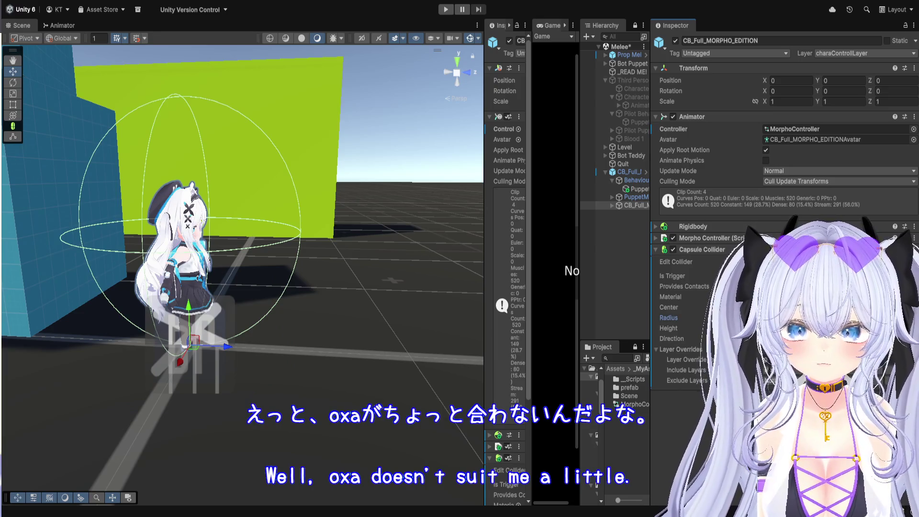
pyautogui.moveTo(240, 358)
pyautogui.mouseDown()
pyautogui.moveTo(232, 366)
pyautogui.moveTo(211, 266)
pyautogui.moveTo(220, 268)
pyautogui.mouseUp()
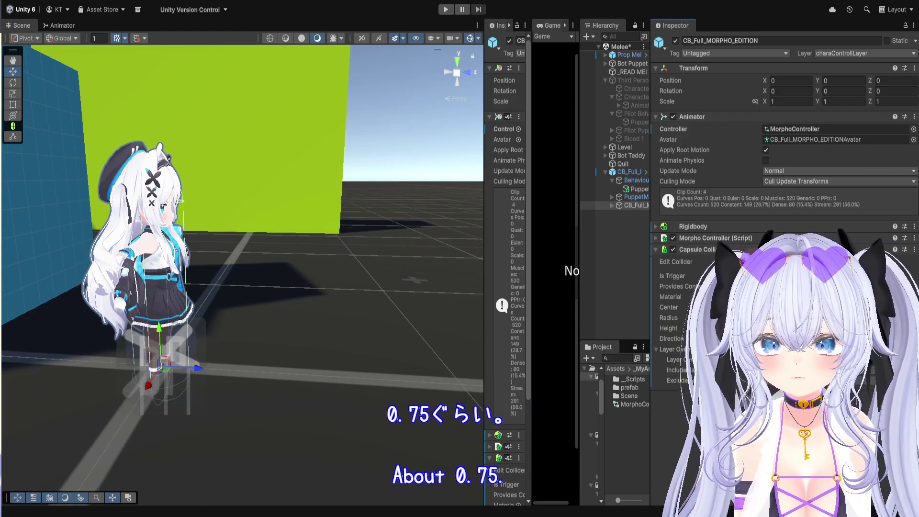
pyautogui.scroll(1, 205, 384)
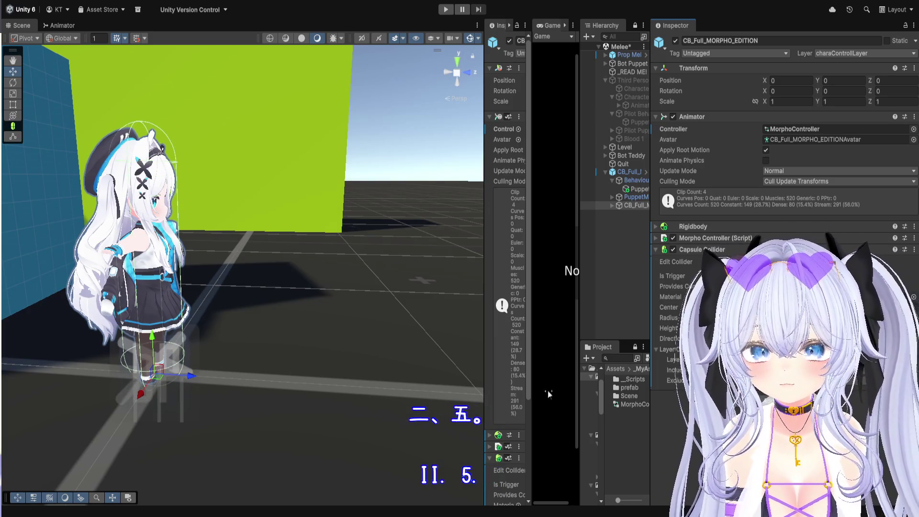
pyautogui.scroll(1, 167, 432)
pyautogui.click(446, 10)
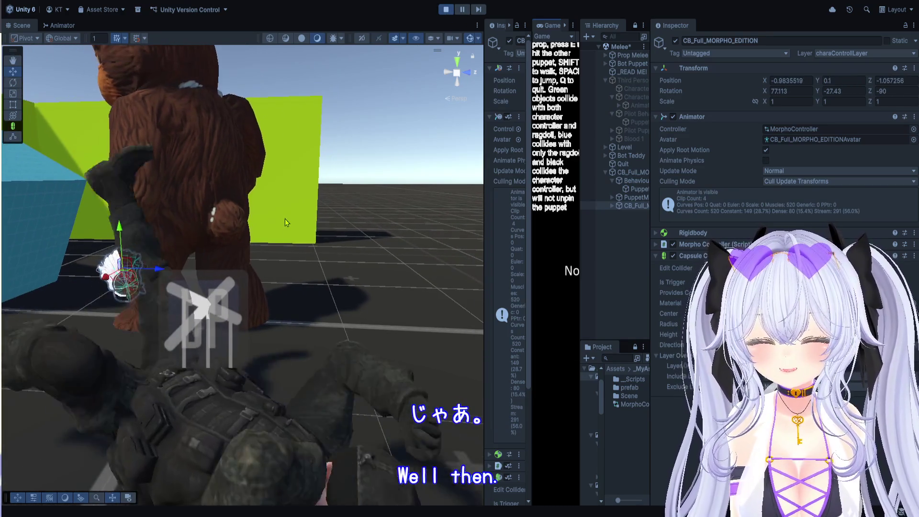
# Exit Play Mode with Ctrl+P and orbit the Scene view toward the character
pyautogui.hotkey('ctrl', 'p')
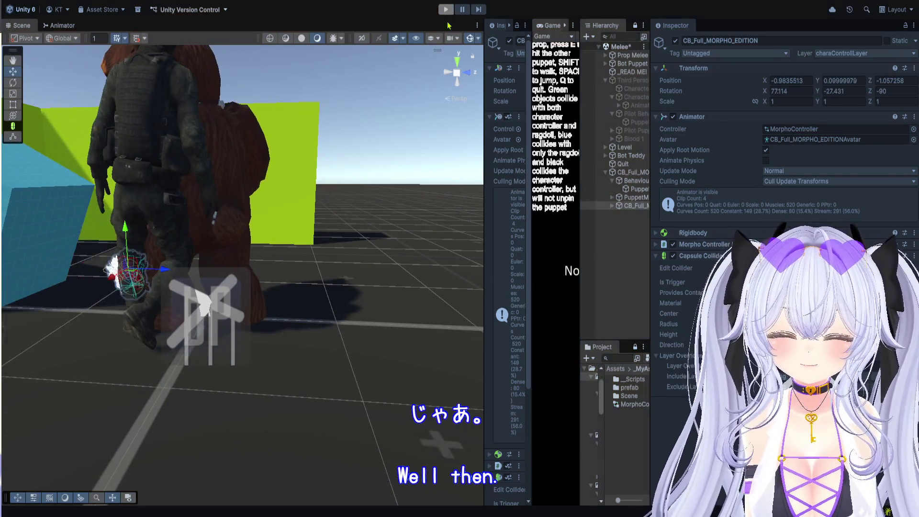
pyautogui.moveTo(580, 211); pyautogui.dragTo(777, 210)
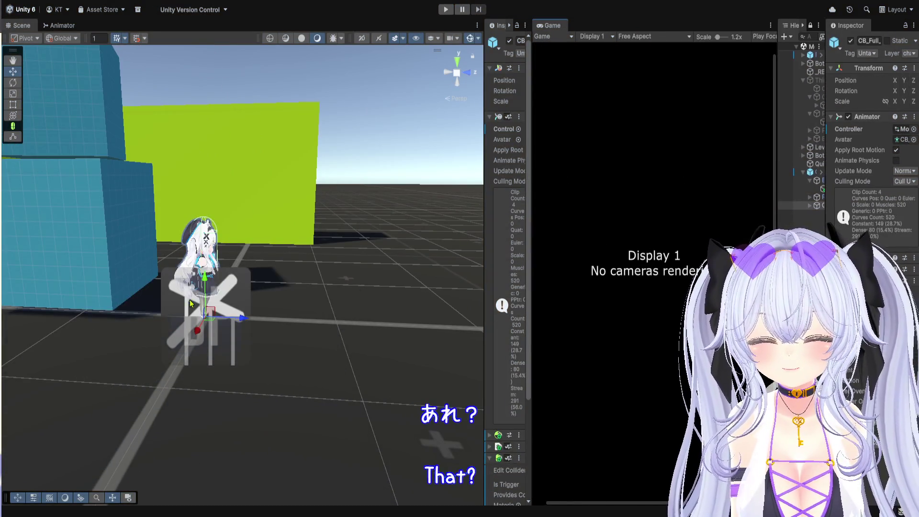
pyautogui.moveTo(223, 205)
pyautogui.mouseDown()
pyautogui.moveTo(112, 223)
pyautogui.moveTo(176, 211)
pyautogui.mouseUp()
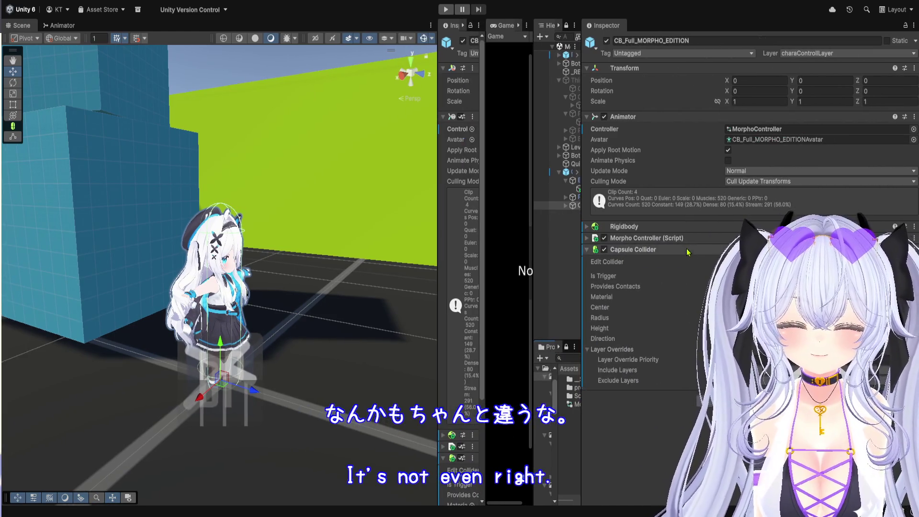
# Expand CB_Full_MORPHO_EDITION's Morpho Controller and Rigidbody components, then start another play-mode run
pyautogui.click(703, 238)
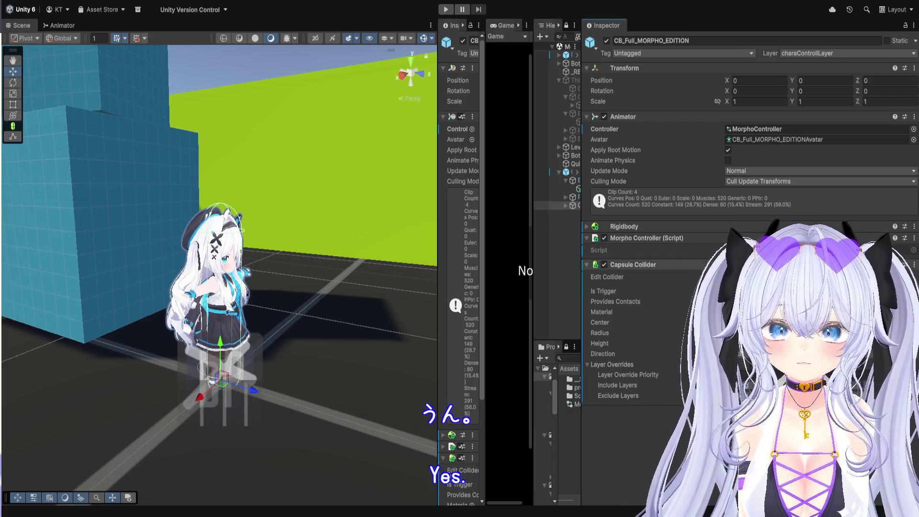
pyautogui.click(644, 229)
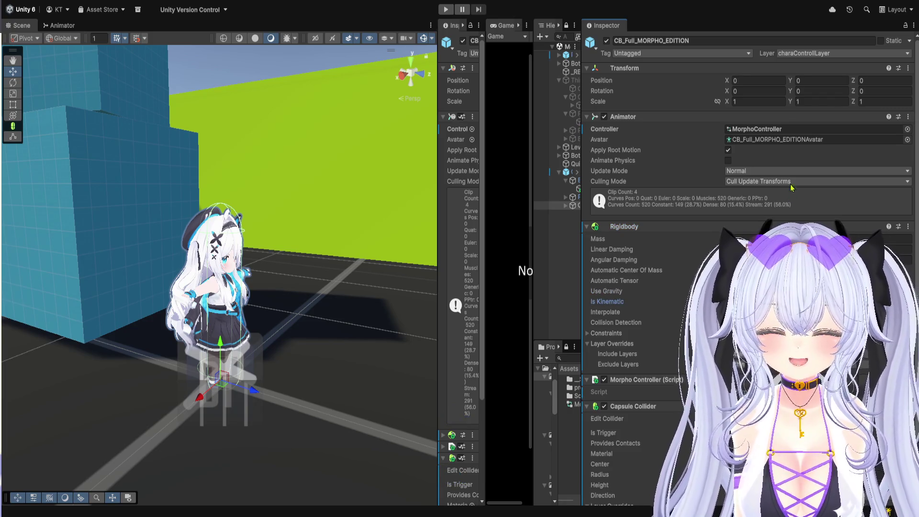
pyautogui.click(443, 10)
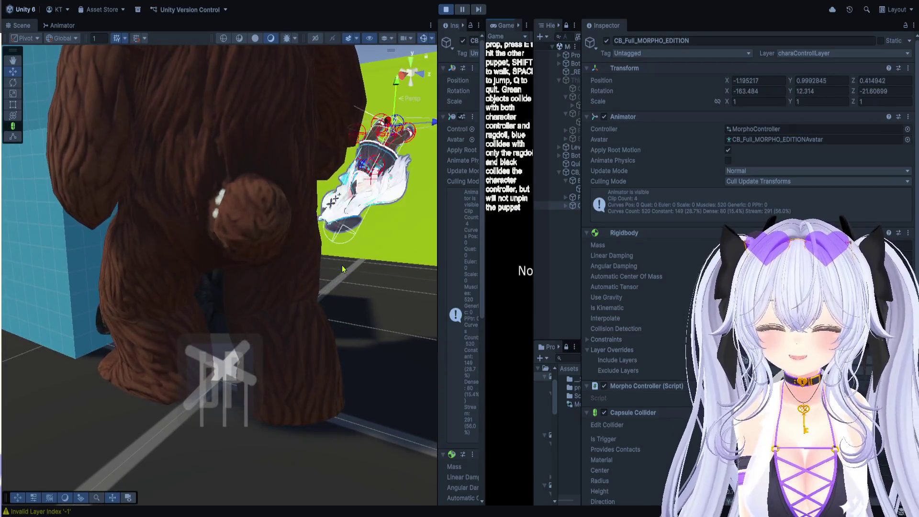
# Zoom the Scene view out and tilt up to follow the ragdoll flung into the sky, then stop play
pyautogui.scroll(-10, 342, 269)
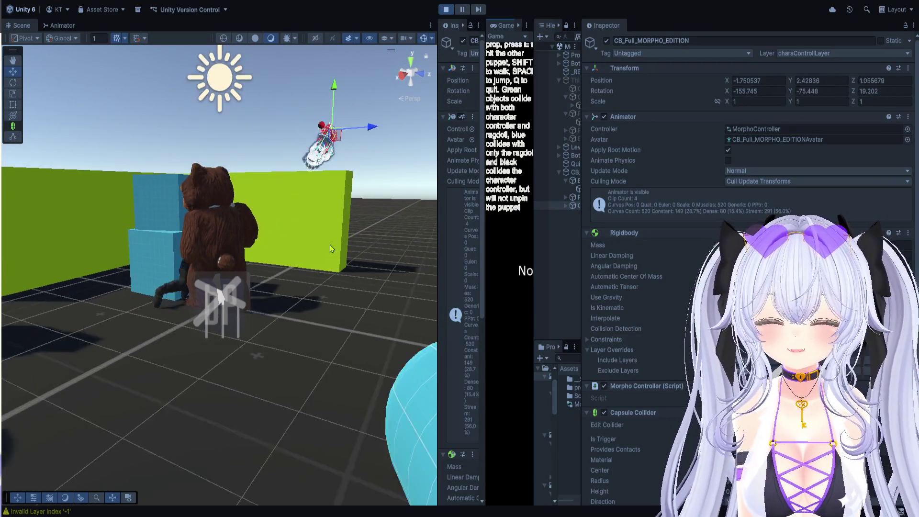
pyautogui.scroll(-3, 329, 248)
pyautogui.scroll(-5, 366, 181)
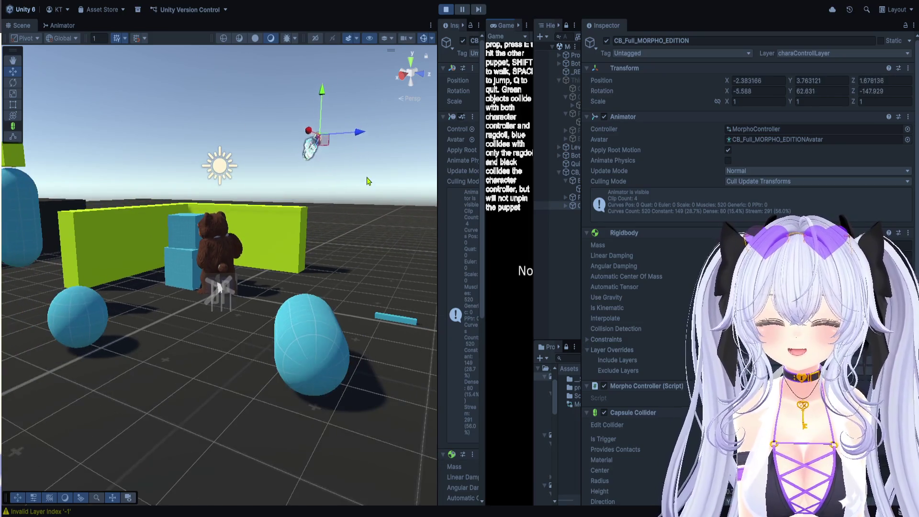
pyautogui.scroll(-3, 365, 178)
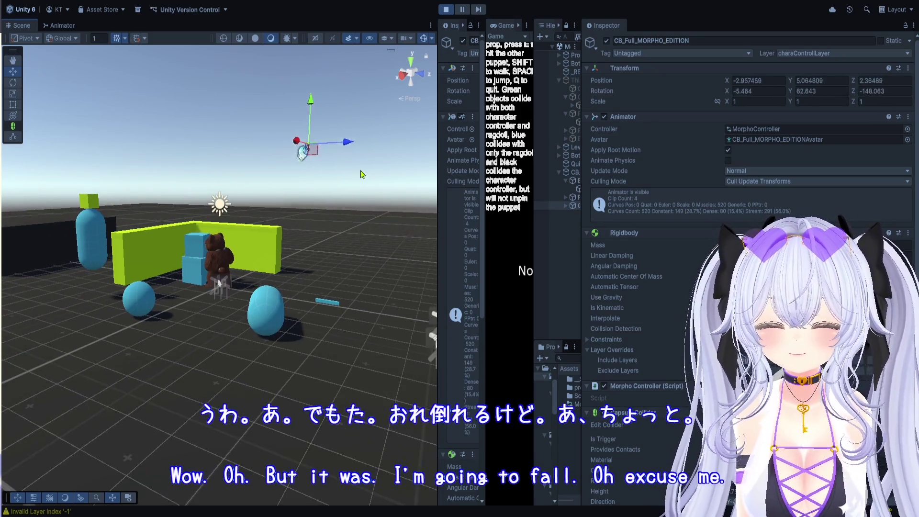
pyautogui.click(361, 174)
pyautogui.moveTo(385, 157)
pyautogui.mouseDown()
pyautogui.moveTo(322, 178)
pyautogui.moveTo(317, 86)
pyautogui.mouseUp()
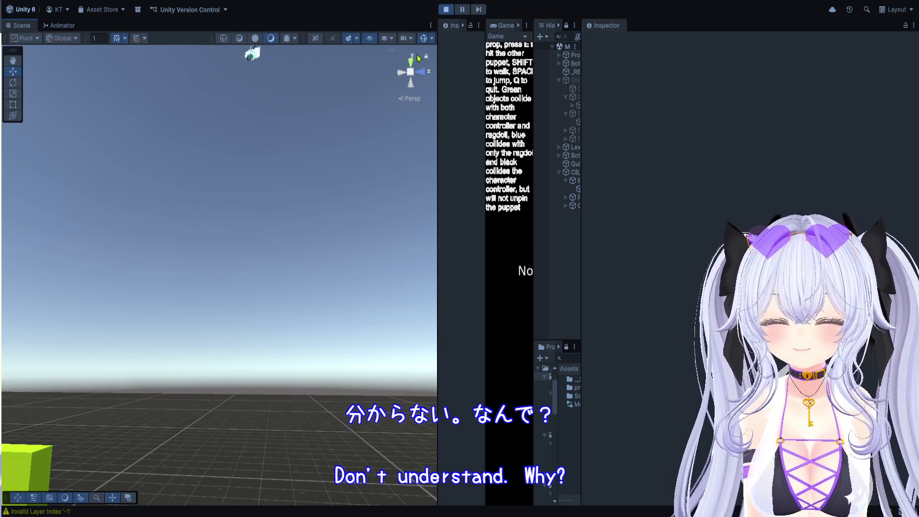
pyautogui.click(442, 12)
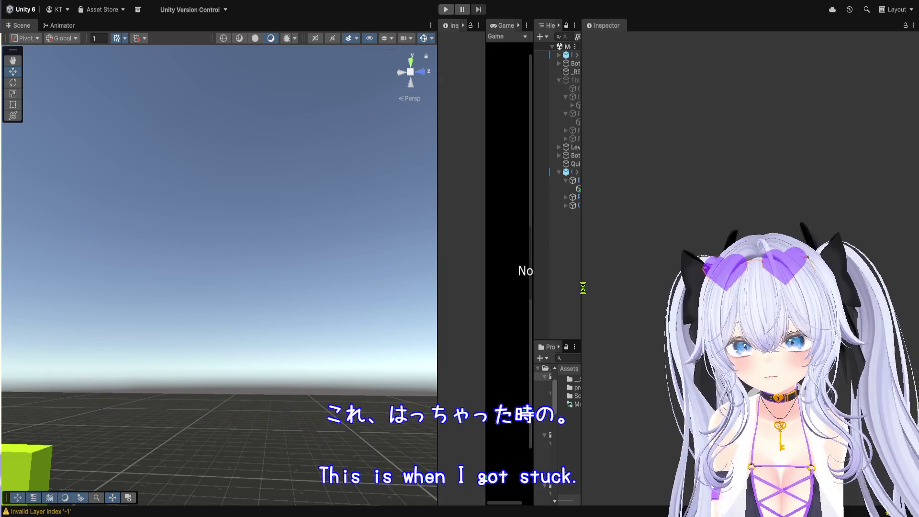
# Set Puppet (1)'s BehaviourPuppet Collision Resistance to 500 and start a new test run
pyautogui.moveTo(581, 311); pyautogui.dragTo(676, 311)
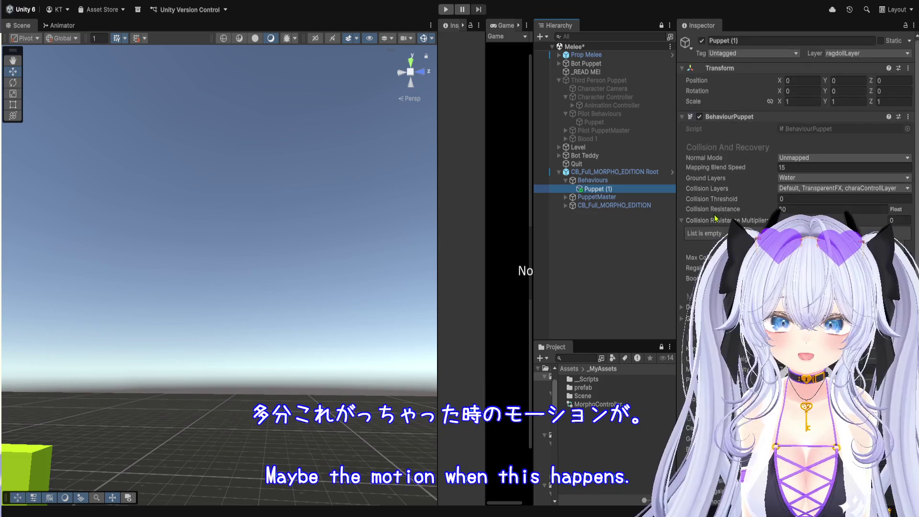
pyautogui.moveTo(676, 240); pyautogui.dragTo(588, 239)
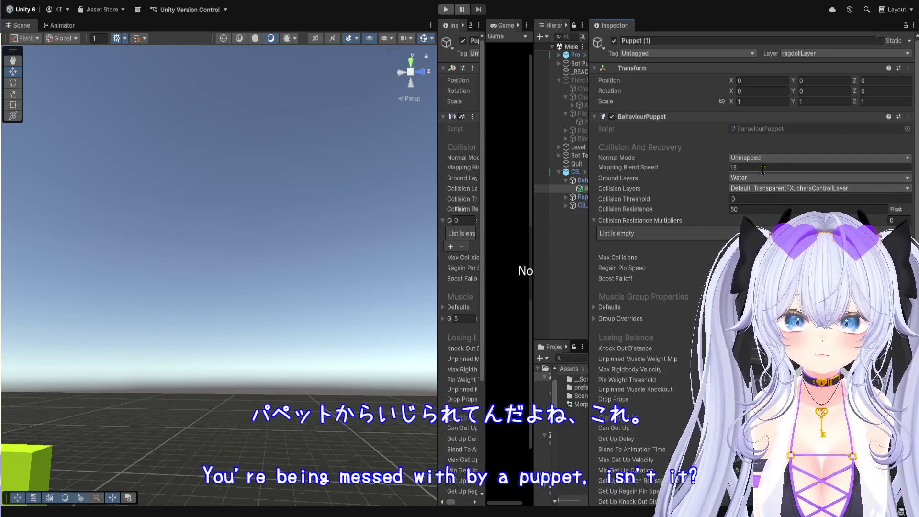
pyautogui.scroll(-3, 762, 219)
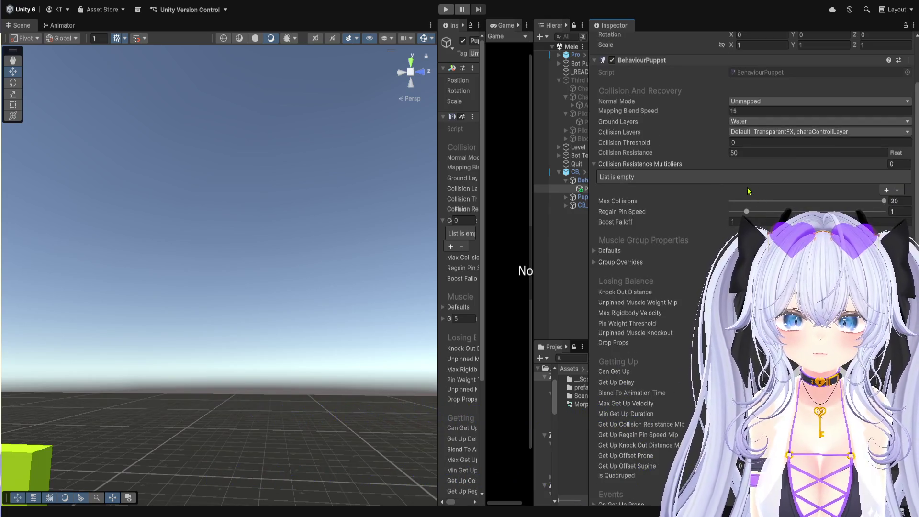
pyautogui.scroll(-2, 718, 239)
pyautogui.scroll(2, 746, 191)
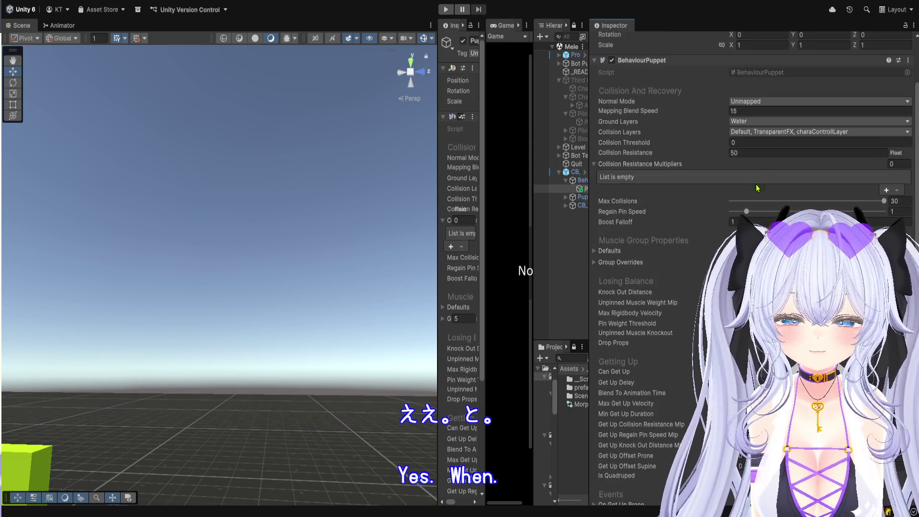
pyautogui.click(760, 151)
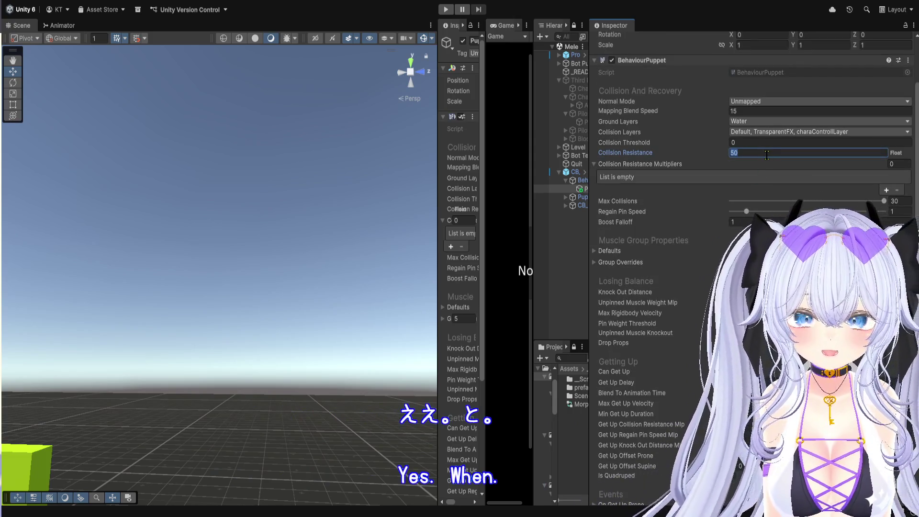
pyautogui.click(446, 9)
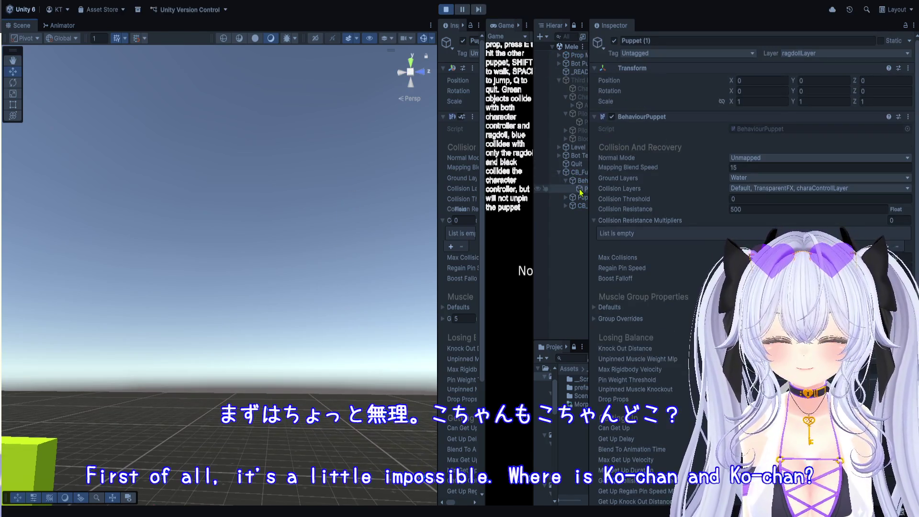
# Frame CB_Full_MORPHO_EDITION Root and zoom in on the fallen ragdoll by the teddy bear, then stop play
pyautogui.doubleClick(578, 172)
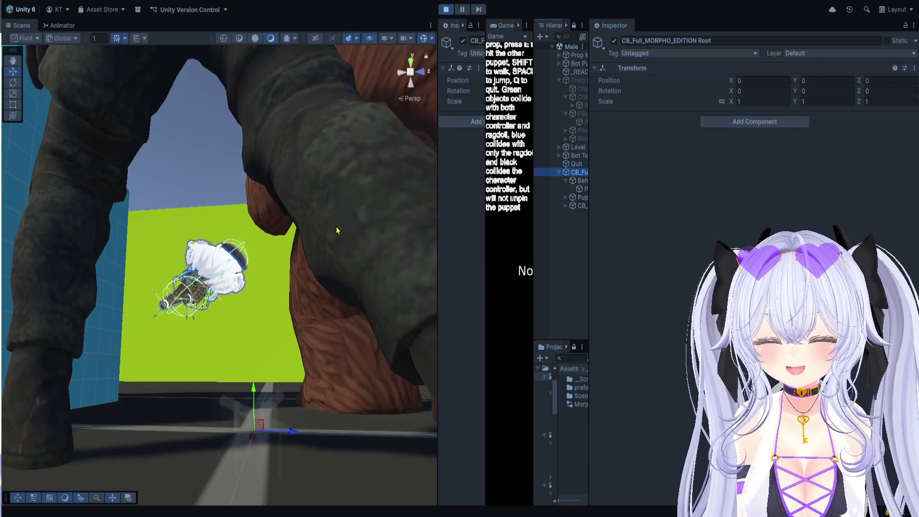
pyautogui.click(209, 168)
pyautogui.scroll(3, 208, 217)
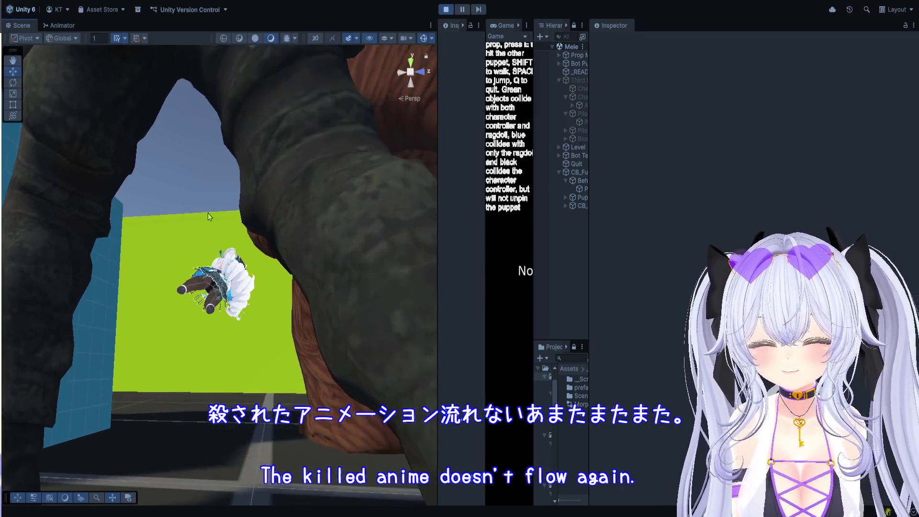
pyautogui.scroll(2, 209, 216)
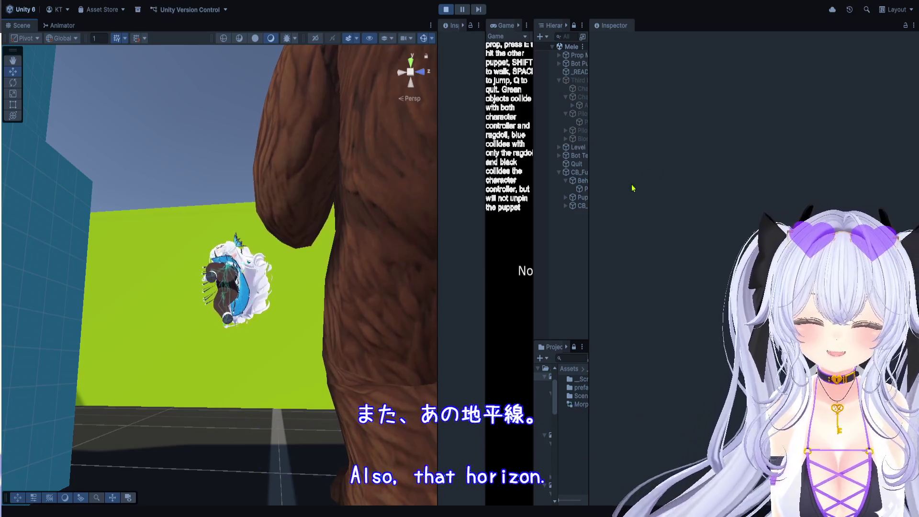
pyautogui.moveTo(589, 220); pyautogui.dragTo(670, 220)
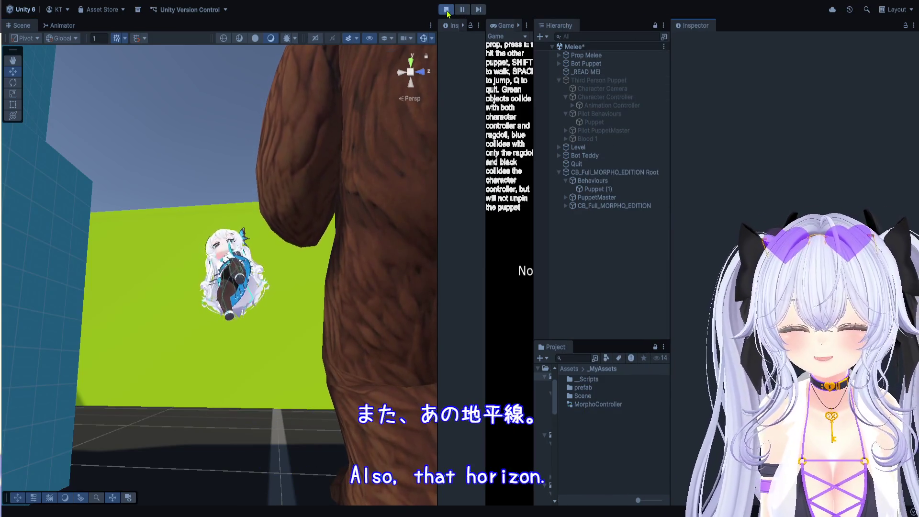
pyautogui.click(444, 10)
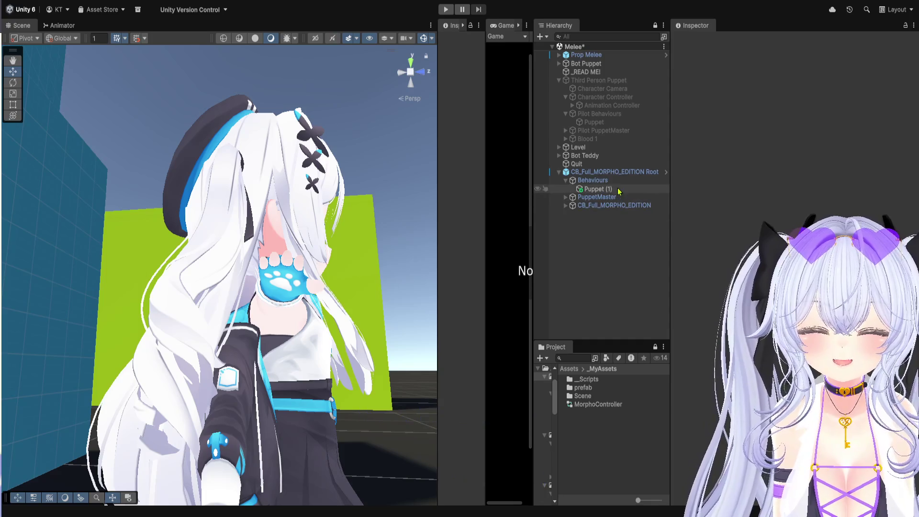
# Turn on Use Gravity in the CB_Full_MORPHO_EDITION character's Rigidbody
pyautogui.click(616, 173)
pyautogui.click(622, 197)
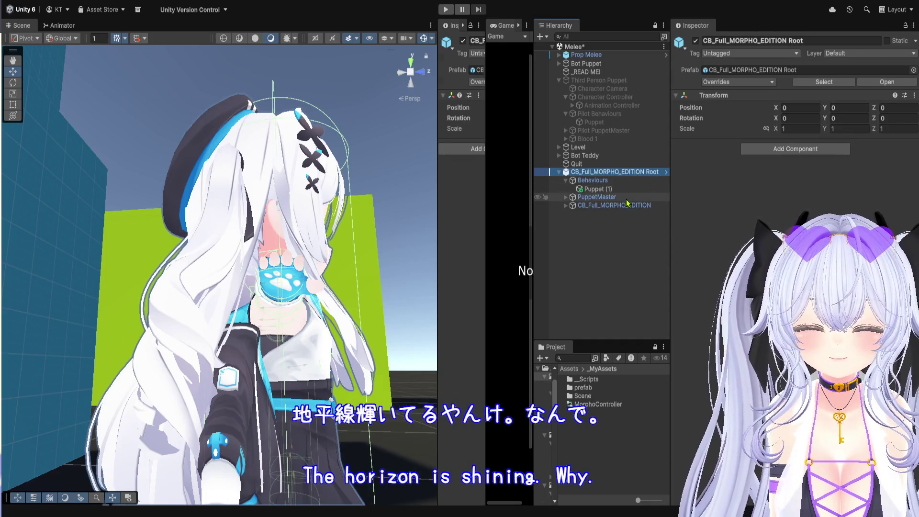
pyautogui.click(632, 207)
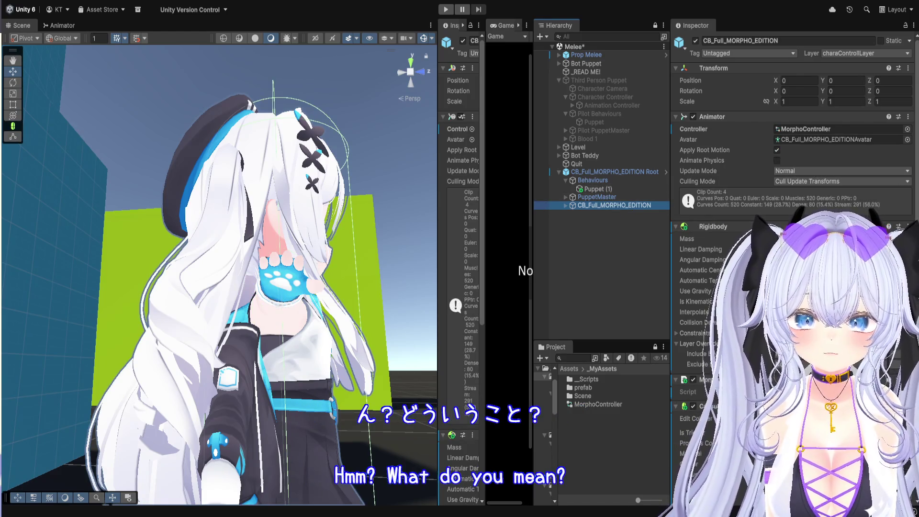
pyautogui.click(695, 291)
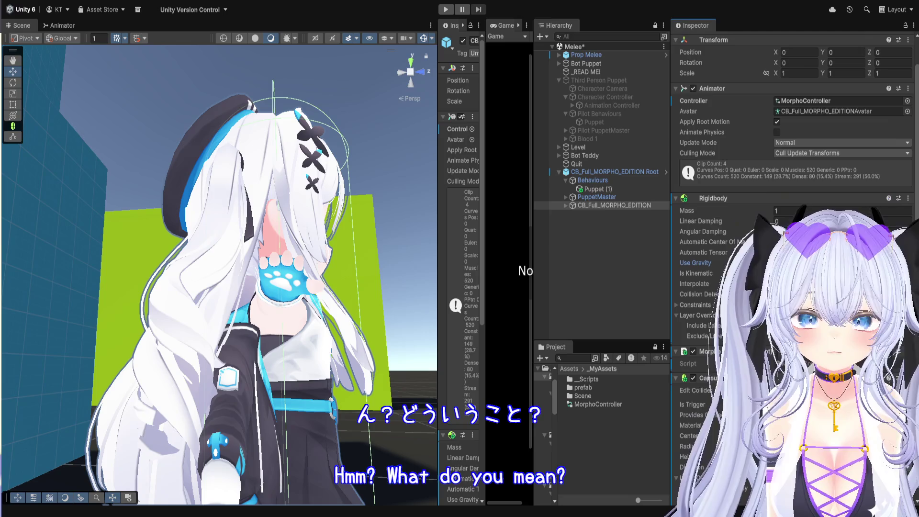
pyautogui.scroll(-3, 695, 268)
pyautogui.scroll(-4, 696, 268)
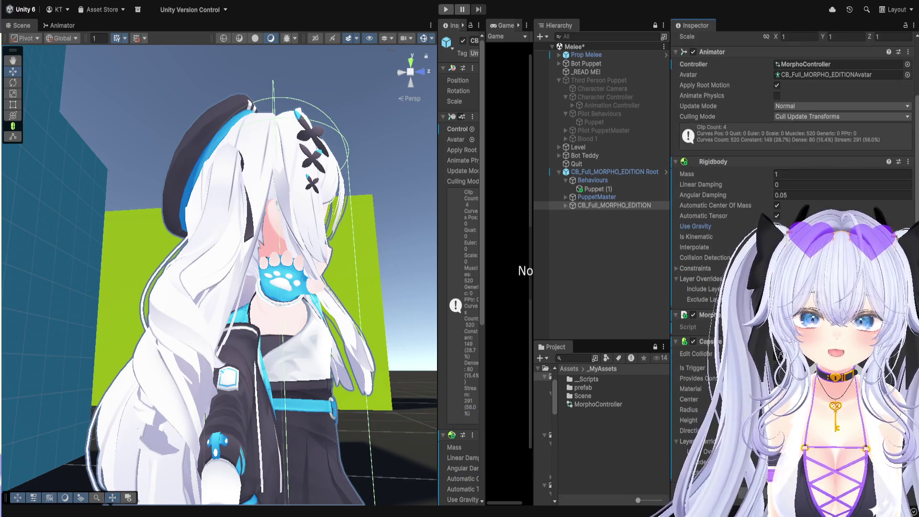
# Play-test the scene with a widened Scene view, then stop the run
pyautogui.hotkey('ctrl', 'p')
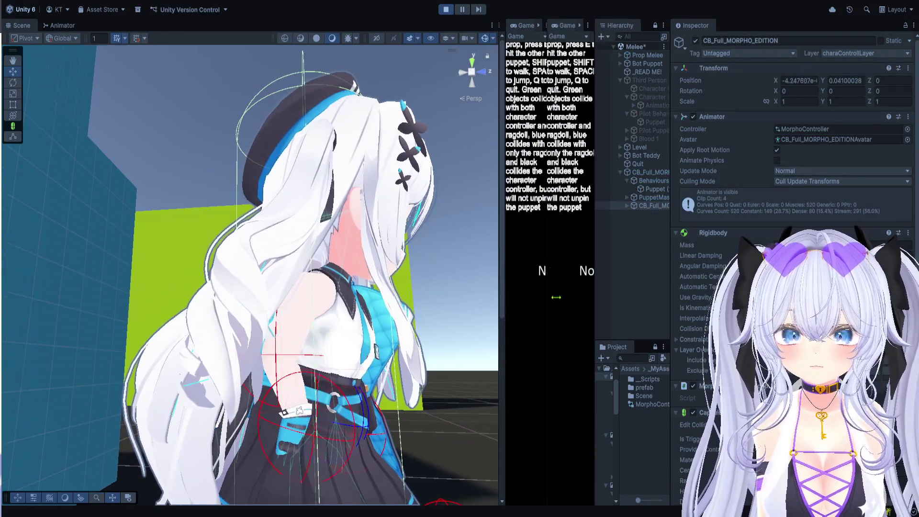
pyautogui.moveTo(441, 293); pyautogui.dragTo(581, 314)
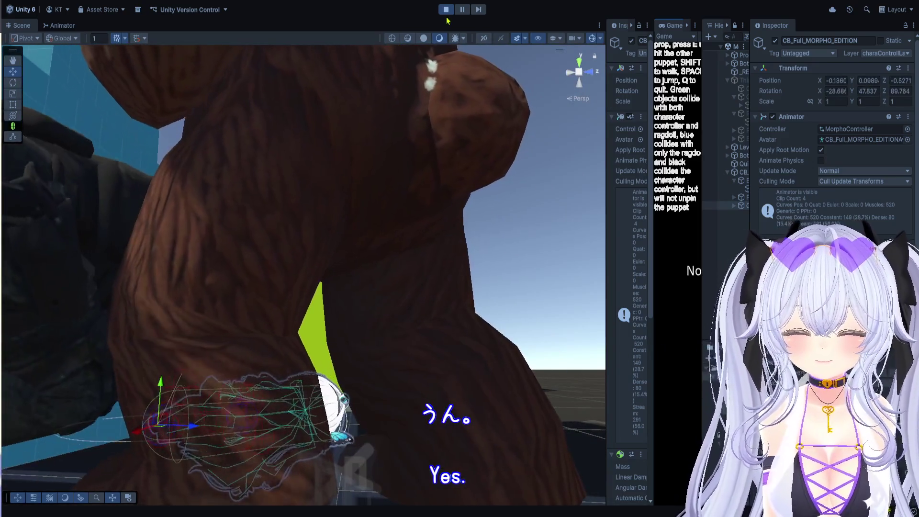
pyautogui.hotkey('ctrl', 'p')
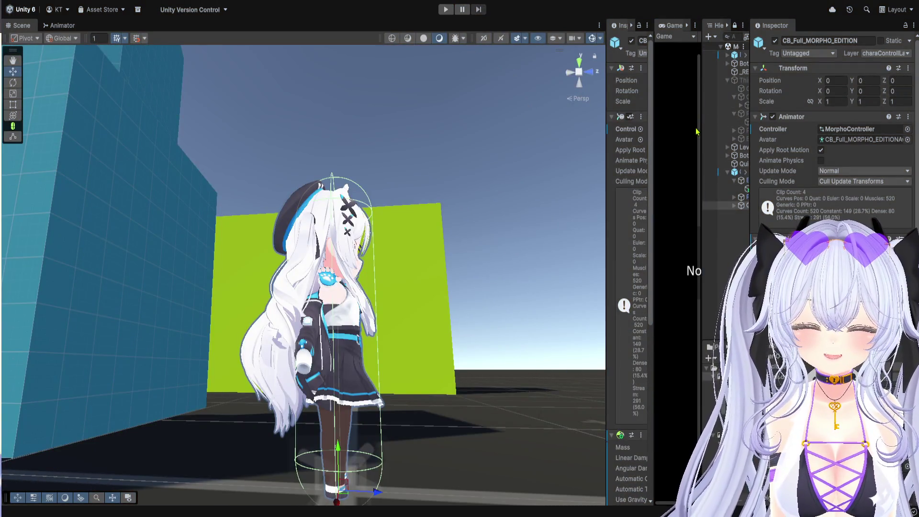
# Deactivate Bot Teddy and Bot Puppet, then play-test the Morpho character alone with a wider Game view
pyautogui.moveTo(699, 128); pyautogui.dragTo(549, 128)
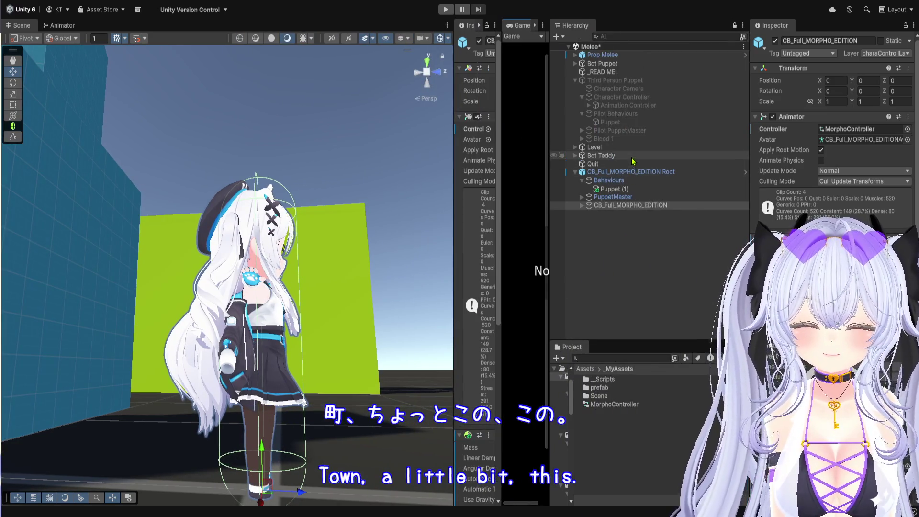
pyautogui.click(629, 155)
pyautogui.click(774, 41)
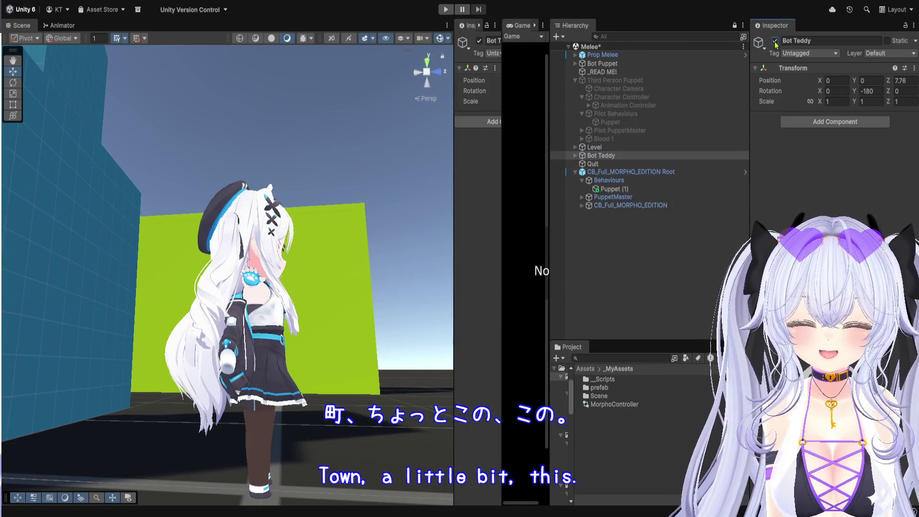
pyautogui.click(622, 63)
pyautogui.hotkey('alt', 'shift', 'a')
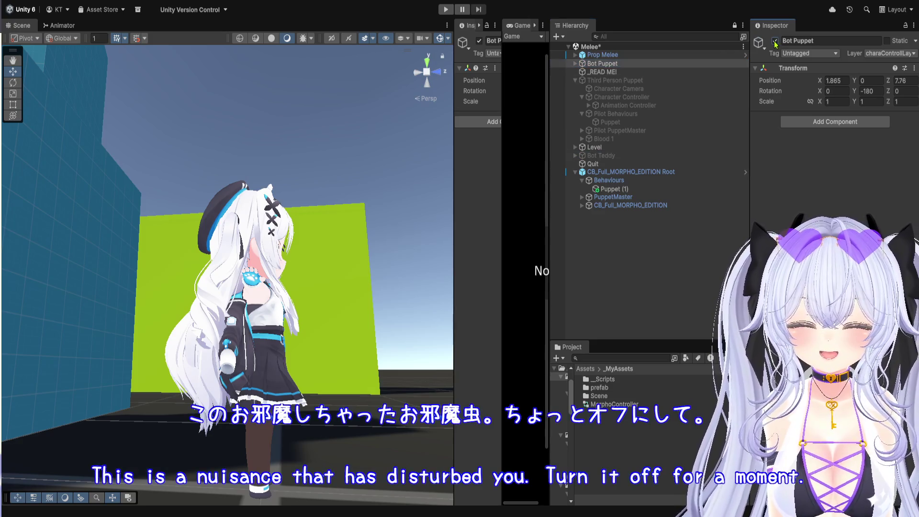
pyautogui.hotkey('ctrl', 'p')
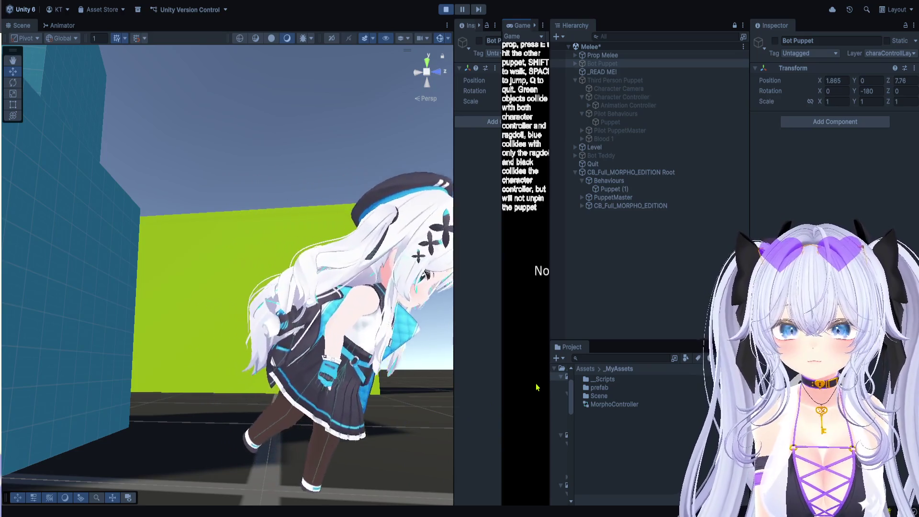
pyautogui.moveTo(550, 382); pyautogui.dragTo(646, 383)
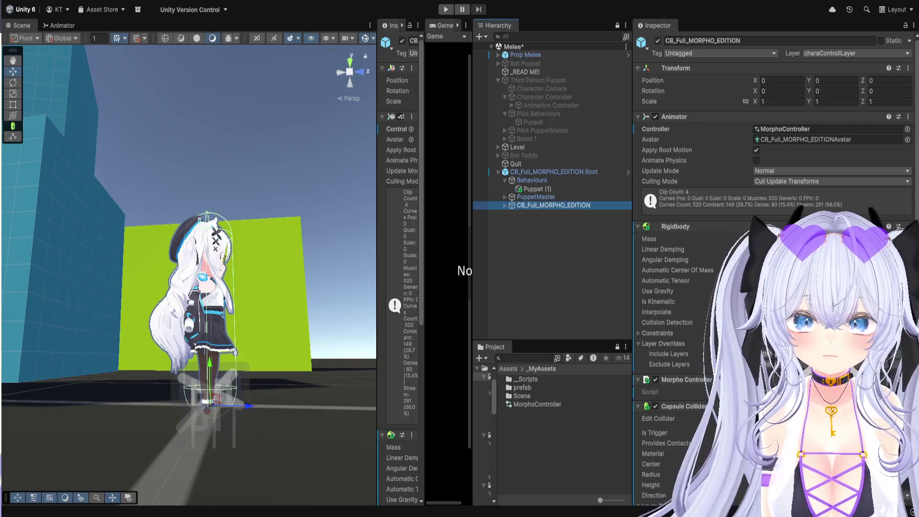
# Inspect the demo's Third Person Puppet, Pilot PuppetMaster and Puppet behaviour settings
pyautogui.click(552, 82)
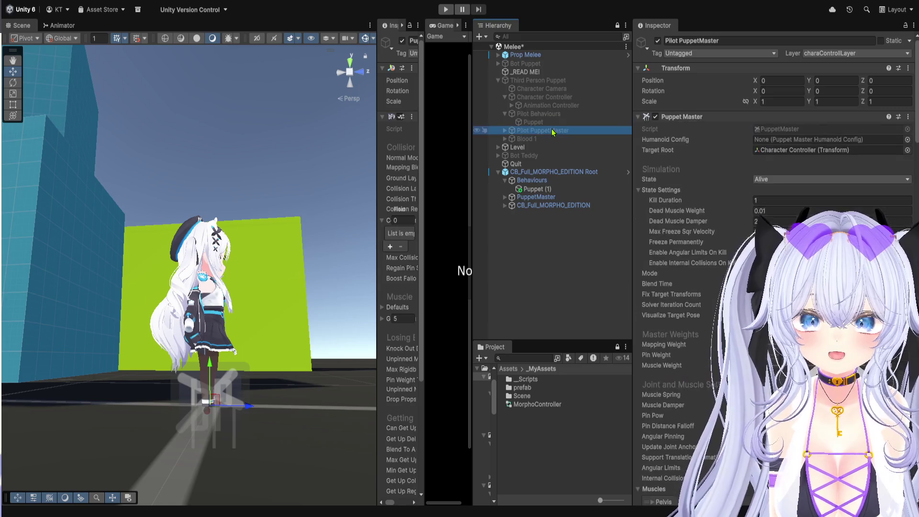
pyautogui.click(552, 130)
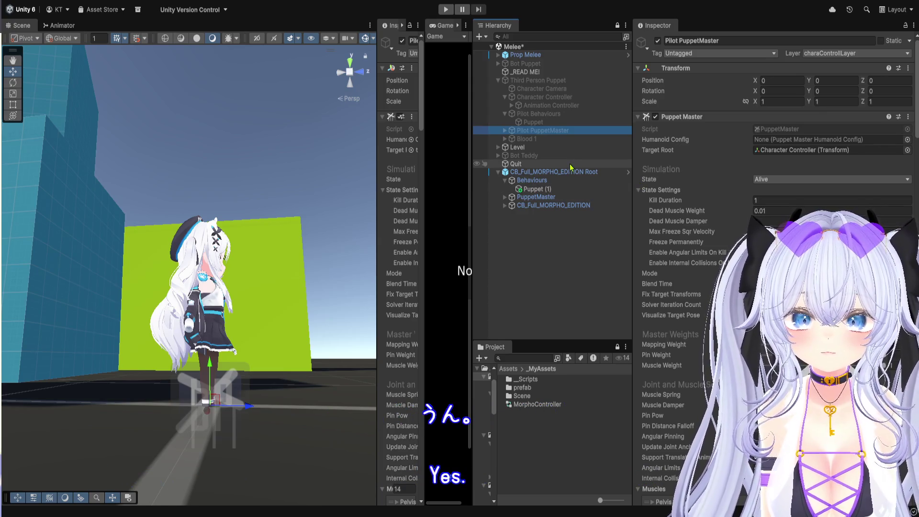
pyautogui.click(550, 123)
pyautogui.scroll(-3, 717, 185)
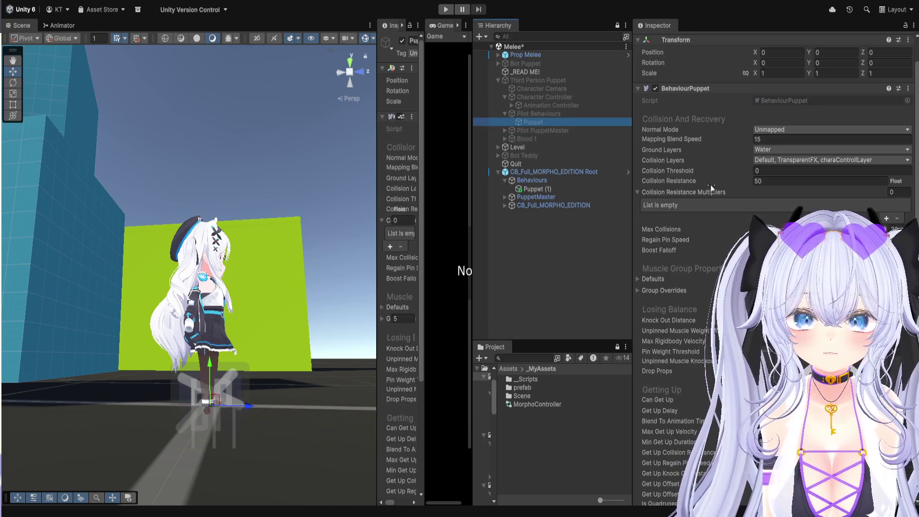
pyautogui.scroll(-3, 679, 190)
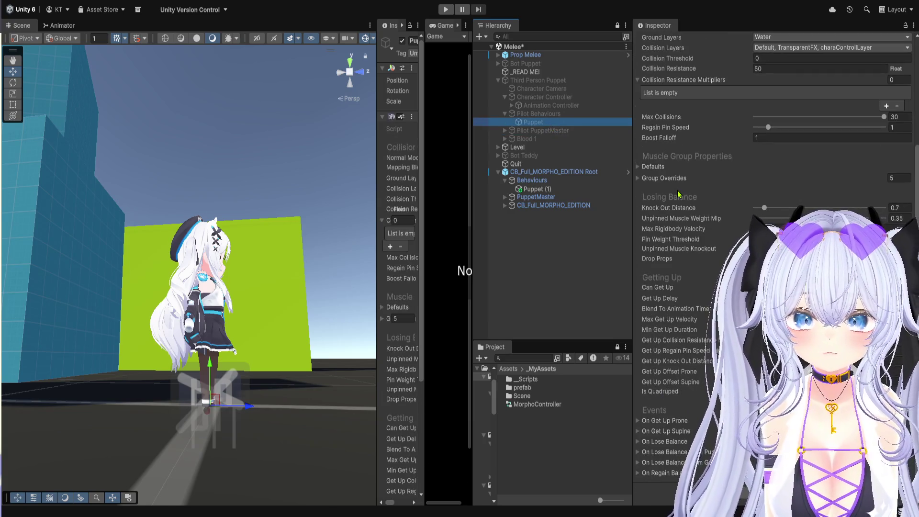
# Browse the demo's Pilot Behaviours, Blood 1 effect, PuppetMaster and Animation Controller objects
pyautogui.click(561, 114)
pyautogui.click(563, 122)
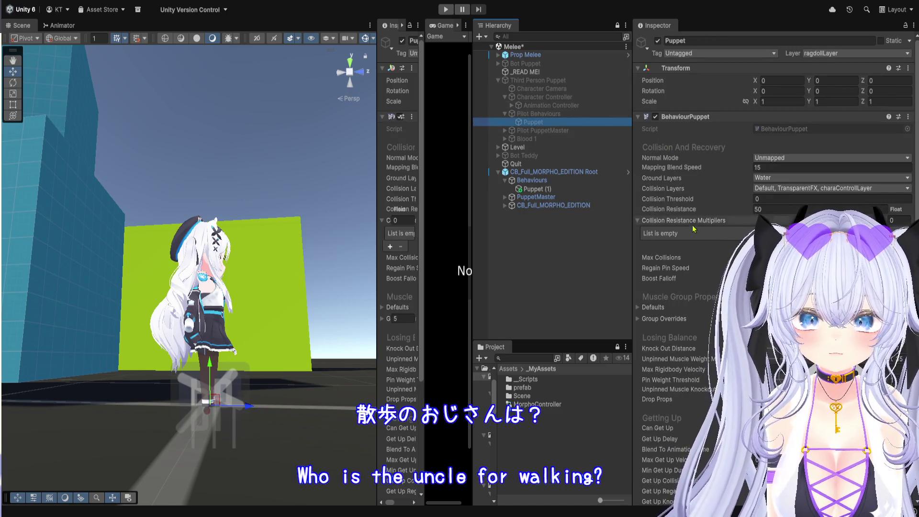
pyautogui.scroll(-3, 714, 287)
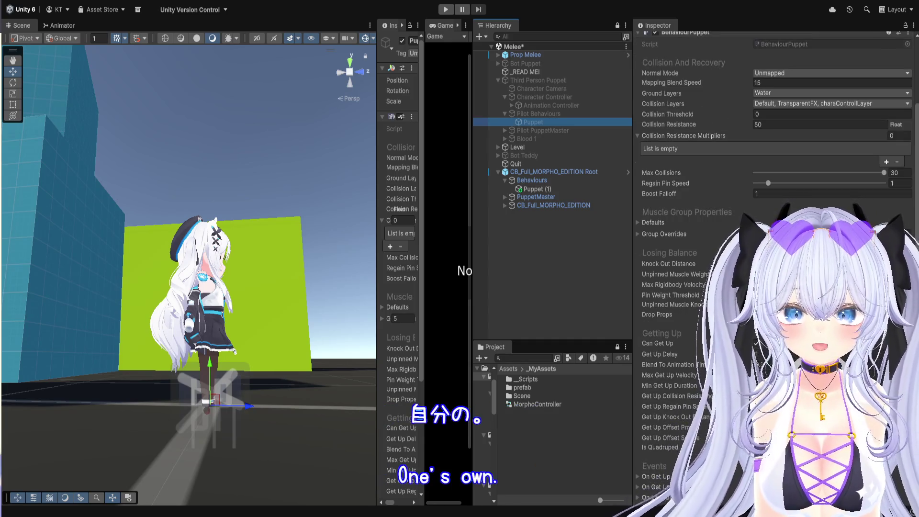
pyautogui.click(575, 254)
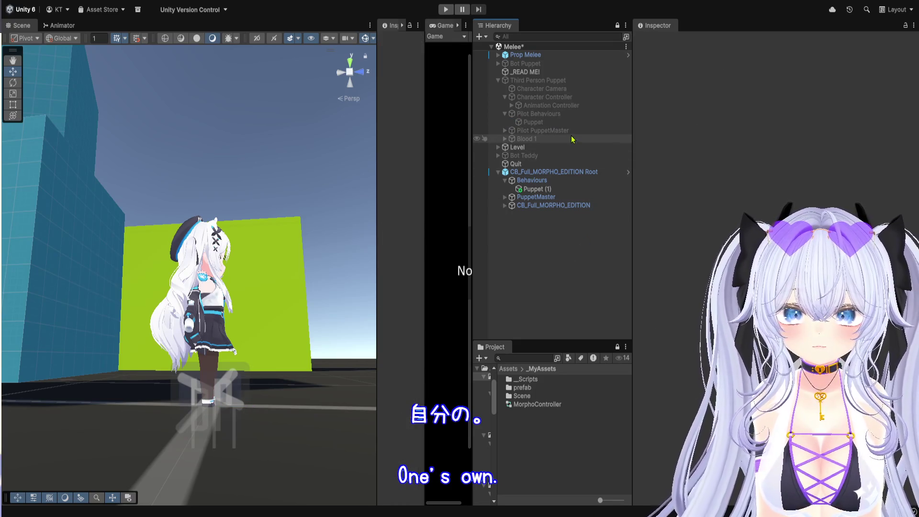
pyautogui.click(574, 138)
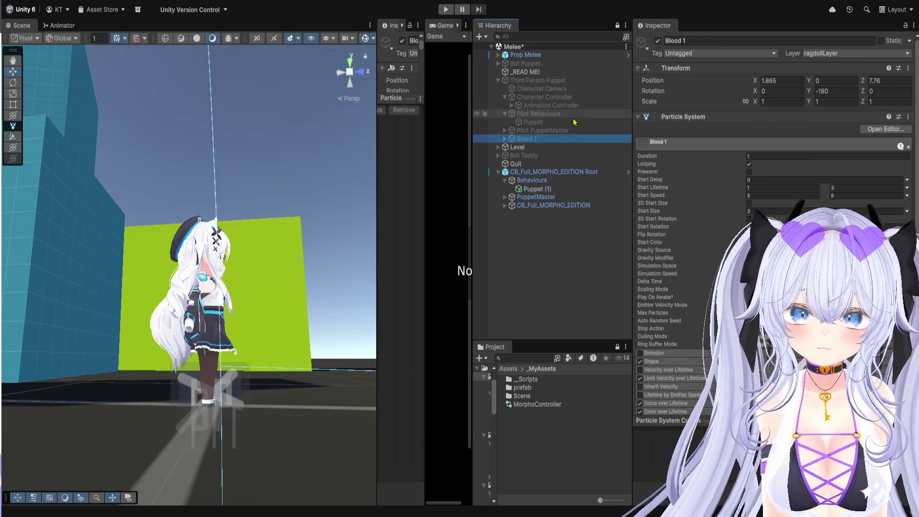
pyautogui.click(574, 114)
pyautogui.click(576, 132)
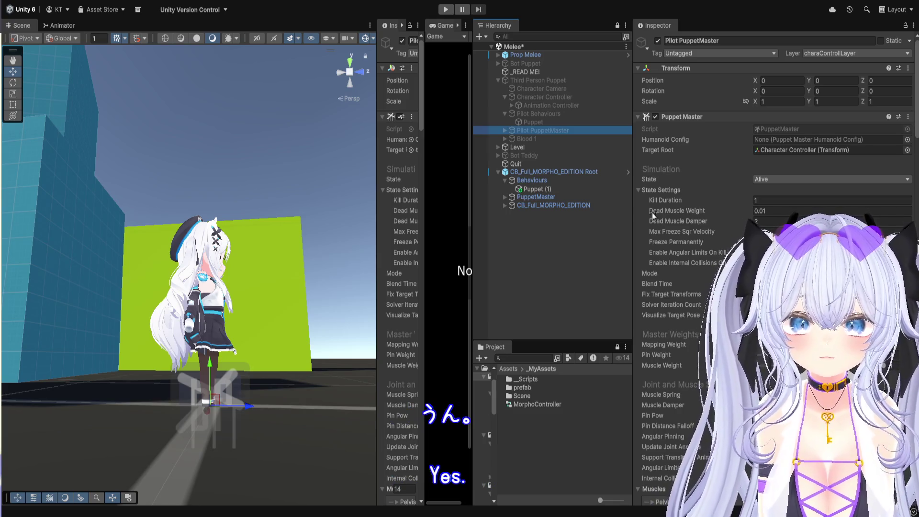
pyautogui.click(548, 115)
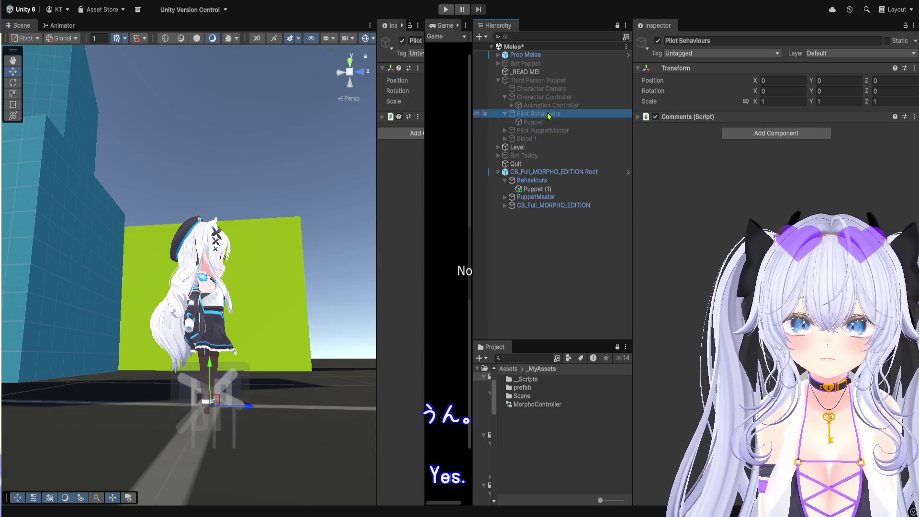
pyautogui.click(542, 106)
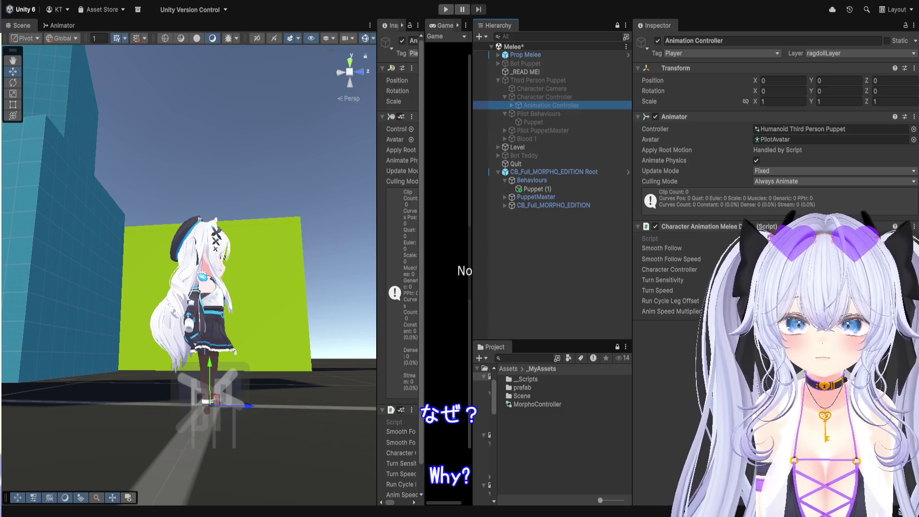
# Expand the Puppet's On Get Up Prone and On Get Up Supine events to show GetUpProne and GetUpSupine animations
pyautogui.click(555, 122)
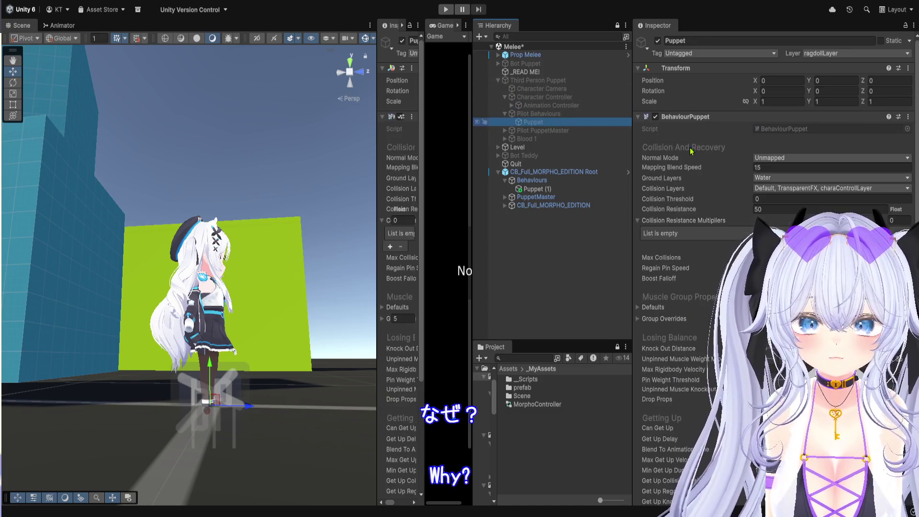
pyautogui.scroll(-3, 687, 228)
pyautogui.scroll(-3, 693, 306)
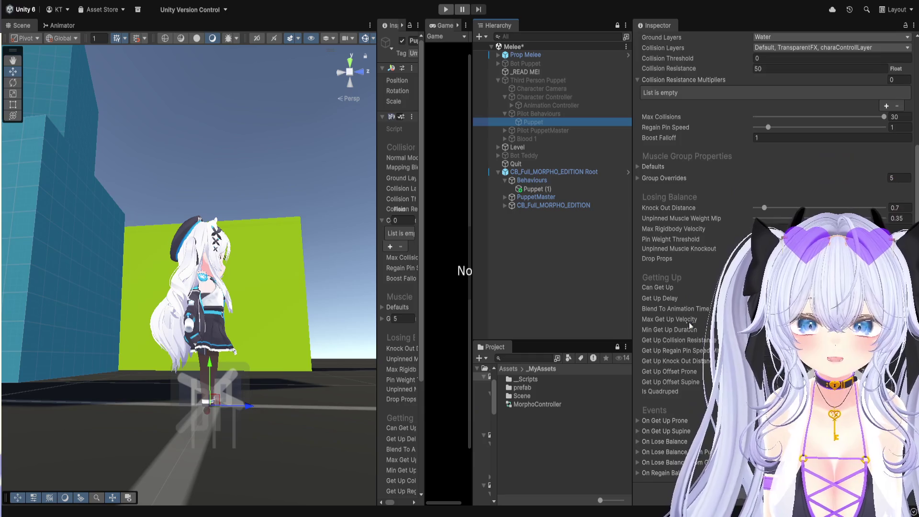
pyautogui.click(666, 420)
pyautogui.scroll(-3, 677, 416)
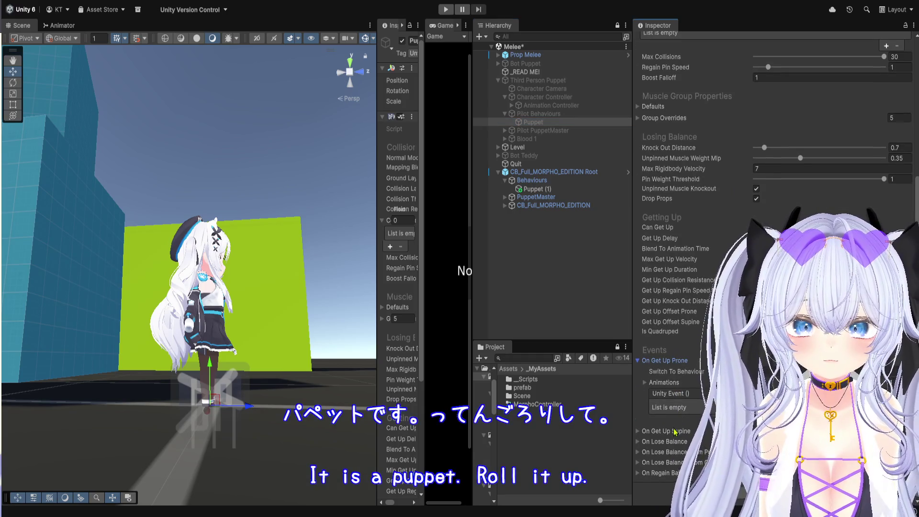
pyautogui.click(660, 383)
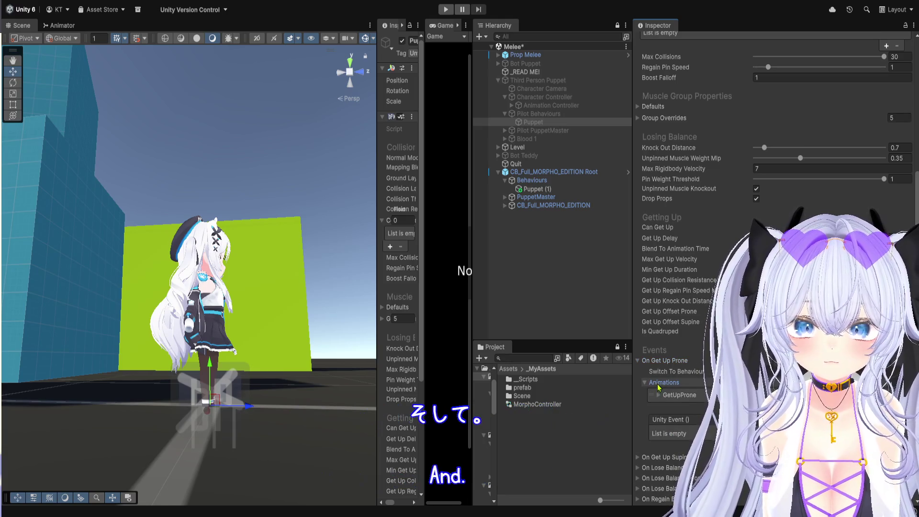
pyautogui.click(659, 382)
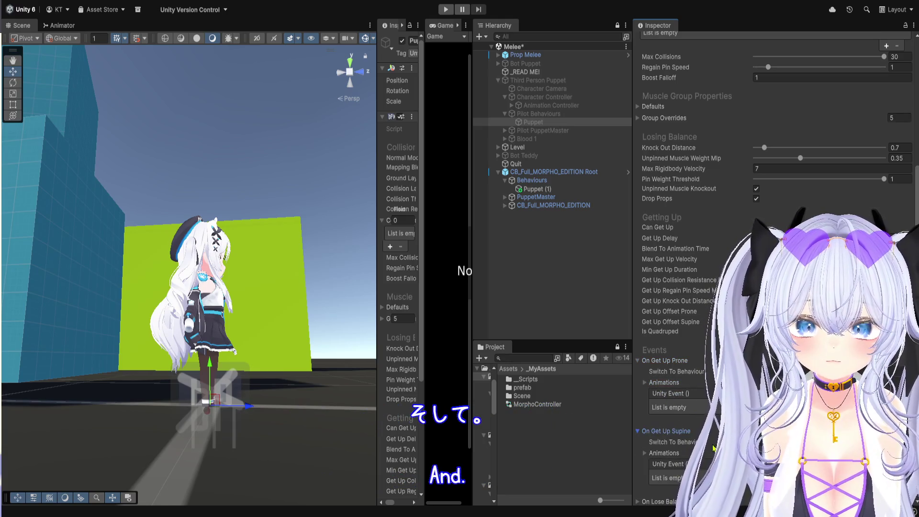
pyautogui.click(669, 431)
pyautogui.scroll(-3, 666, 421)
pyautogui.click(664, 393)
pyautogui.scroll(-3, 670, 334)
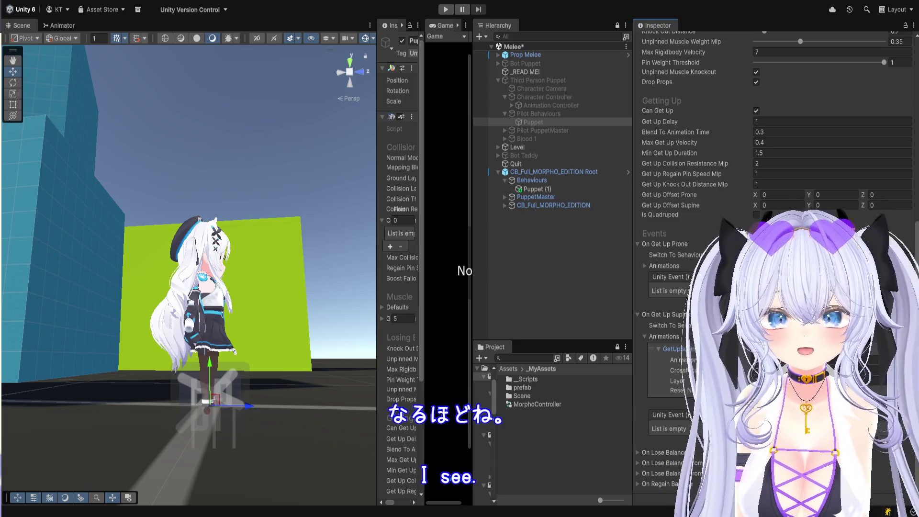
# Check the Third Person Puppet's PuppetMaster and Character Controller, then open the Humanoid Third Person Puppet animator
pyautogui.click(553, 81)
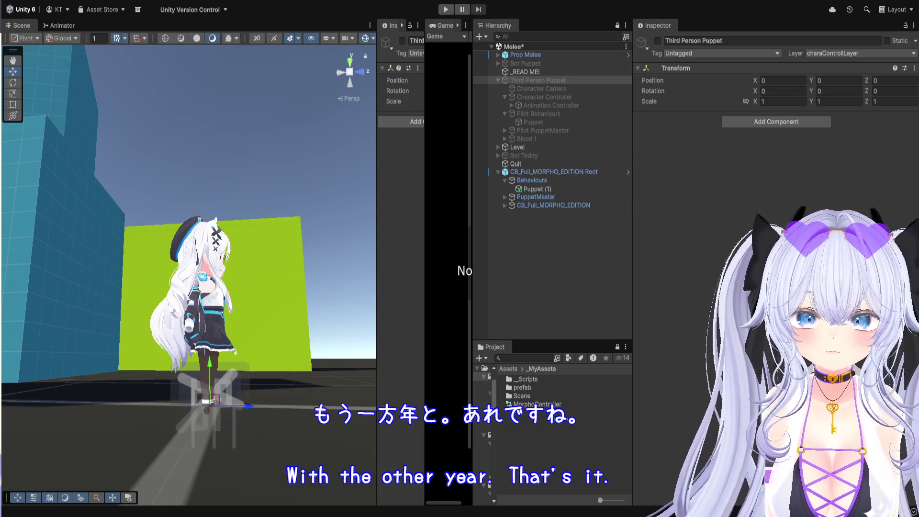
pyautogui.click(561, 130)
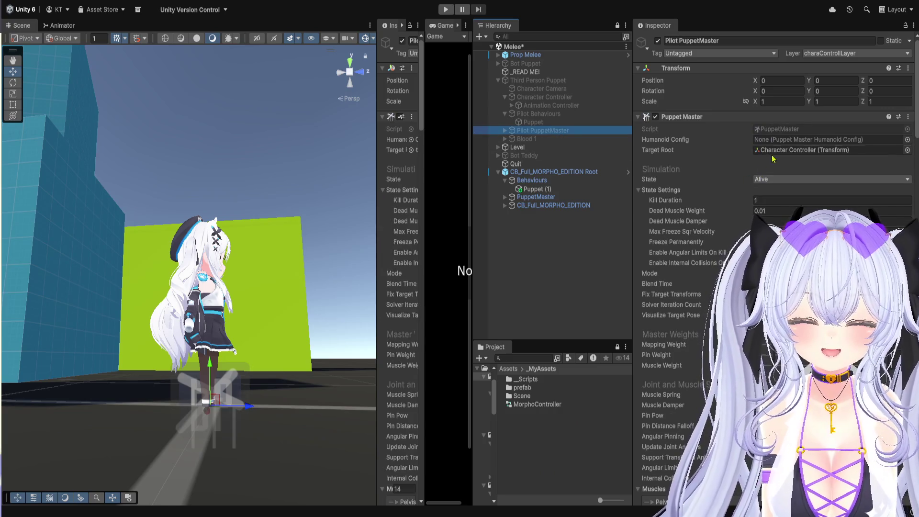
pyautogui.moveTo(796, 152)
pyautogui.mouseDown()
pyautogui.moveTo(546, 141)
pyautogui.moveTo(541, 149)
pyautogui.moveTo(553, 105)
pyautogui.mouseUp()
pyautogui.click(549, 116)
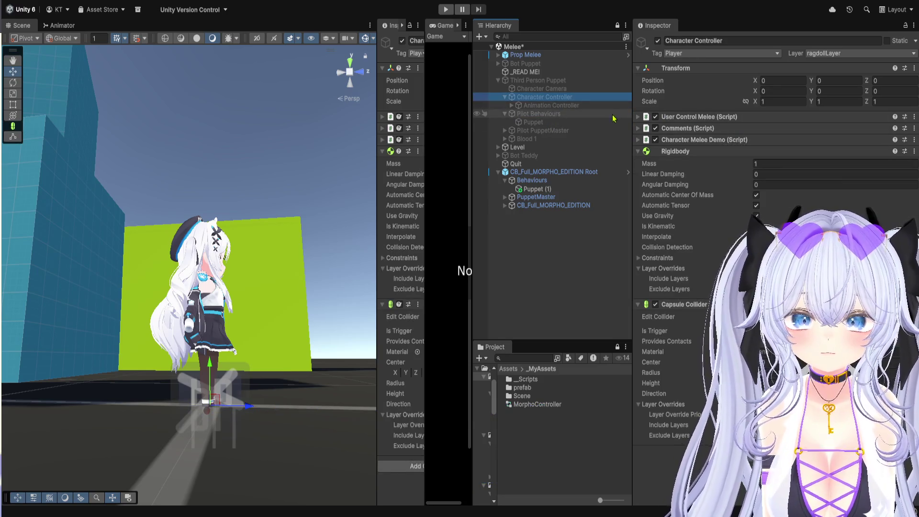
pyautogui.click(551, 105)
pyautogui.doubleClick(769, 135)
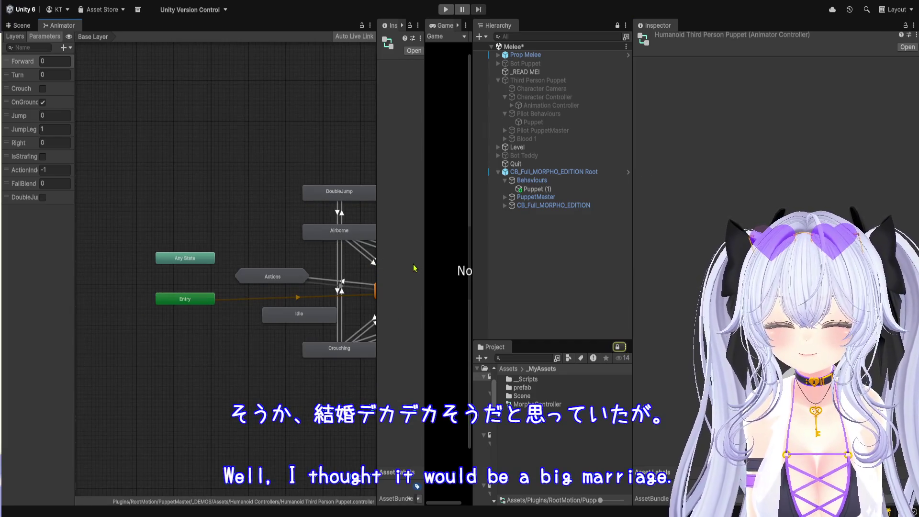
# Enlarge the Animator and pan the Base Layer graph across Entry, Any State, Grounded Strafe and Actions
pyautogui.moveTo(423, 268); pyautogui.dragTo(443, 259)
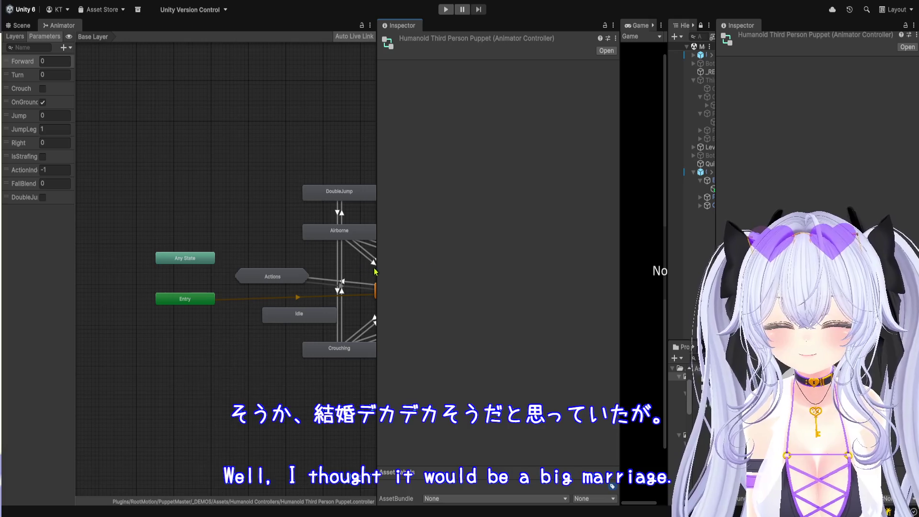
pyautogui.moveTo(376, 270); pyautogui.dragTo(571, 271)
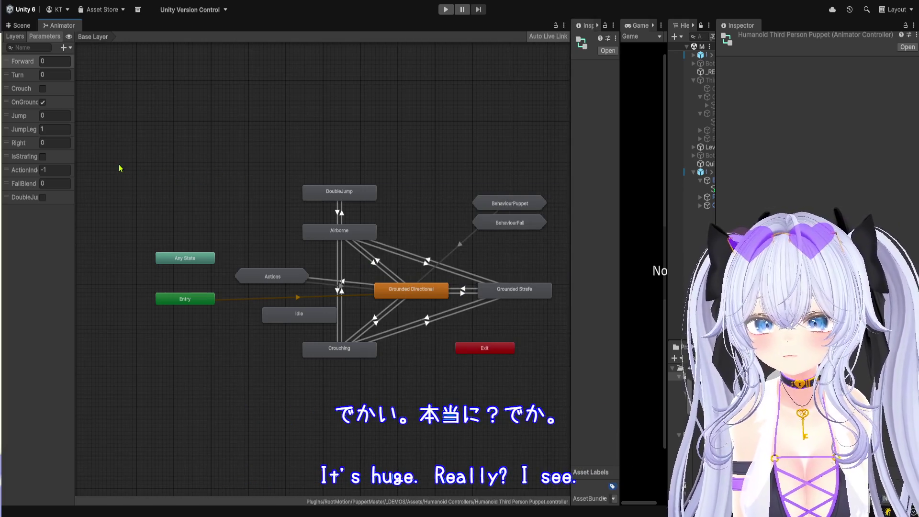
pyautogui.moveTo(75, 209)
pyautogui.mouseDown()
pyautogui.moveTo(195, 209)
pyautogui.moveTo(106, 210)
pyautogui.mouseUp()
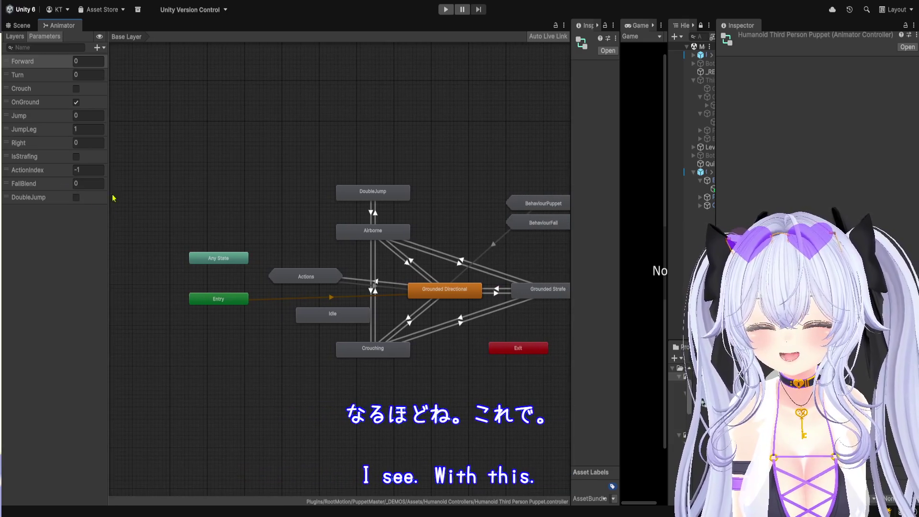
pyautogui.scroll(3, 381, 134)
pyautogui.moveTo(360, 143); pyautogui.dragTo(263, 88)
pyautogui.scroll(-4, 318, 174)
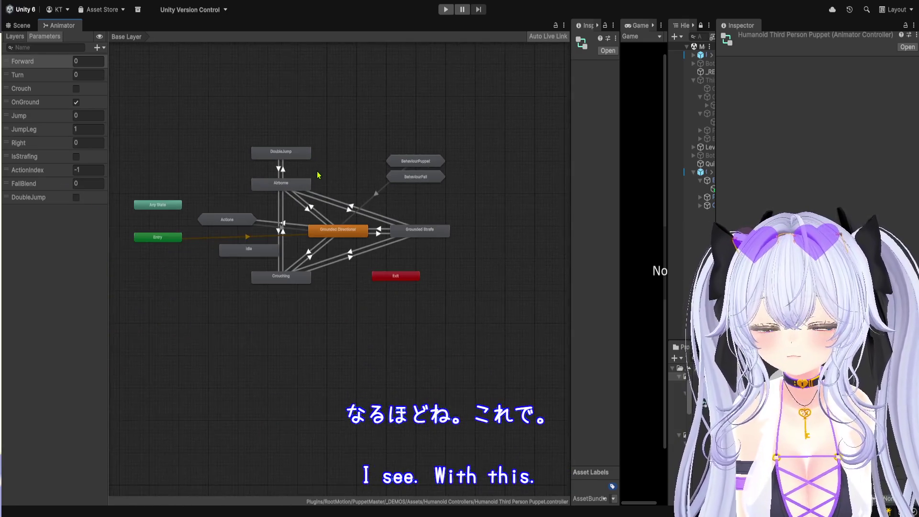
pyautogui.scroll(5, 335, 187)
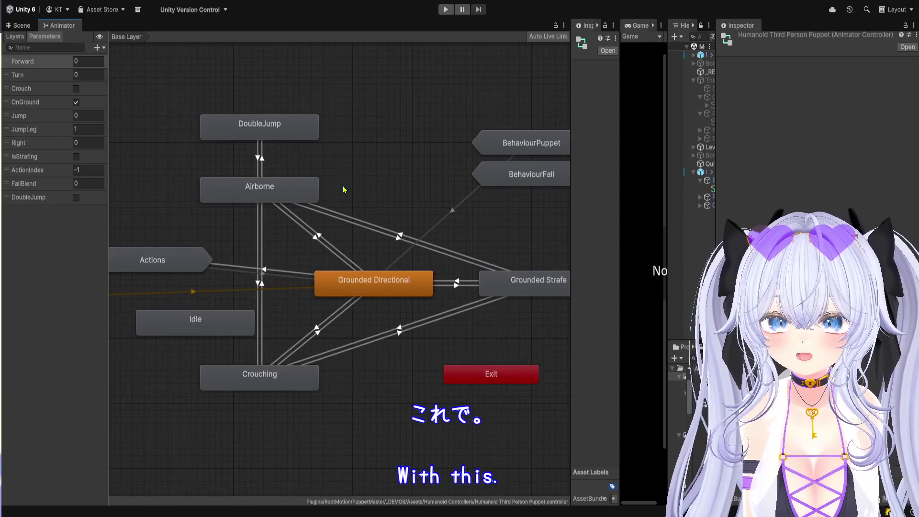
pyautogui.scroll(-3, 343, 189)
pyautogui.moveTo(343, 186)
pyautogui.mouseDown()
pyautogui.moveTo(365, 200)
pyautogui.moveTo(409, 193)
pyautogui.mouseUp()
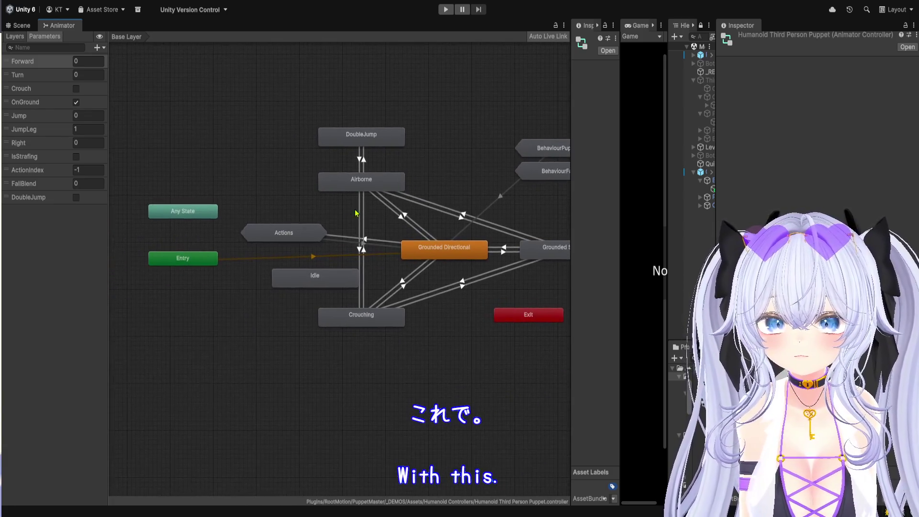
pyautogui.scroll(3, 329, 245)
pyautogui.moveTo(331, 250)
pyautogui.mouseDown()
pyautogui.moveTo(229, 253)
pyautogui.moveTo(196, 263)
pyautogui.mouseUp()
pyautogui.moveTo(335, 339)
pyautogui.mouseDown()
pyautogui.moveTo(306, 349)
pyautogui.moveTo(306, 359)
pyautogui.mouseUp()
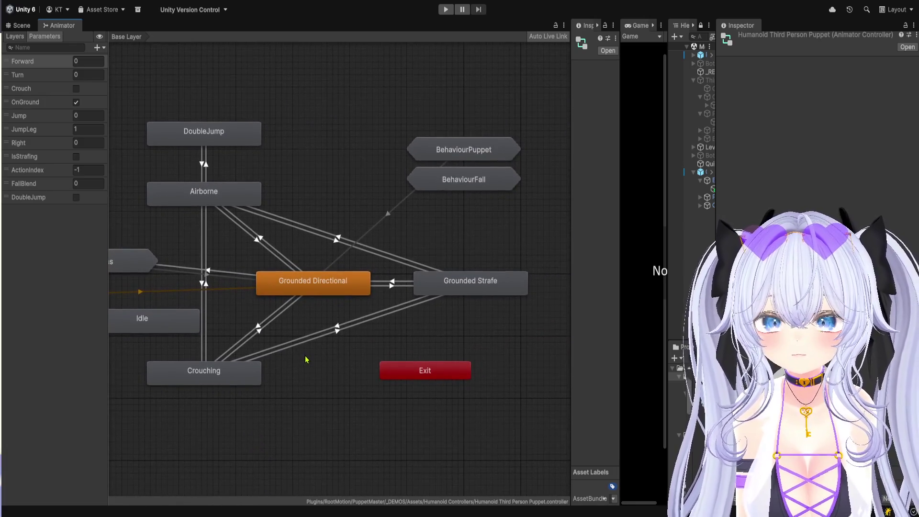
pyautogui.moveTo(307, 147); pyautogui.dragTo(388, 130)
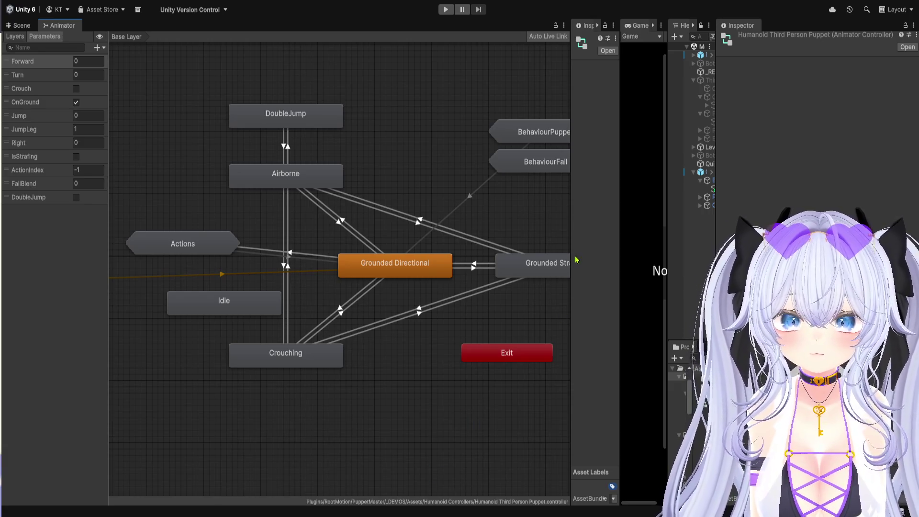
# Select the demo Puppet object and inspect the Grounded Directional state's properties
pyautogui.moveTo(715, 243); pyautogui.dragTo(771, 239)
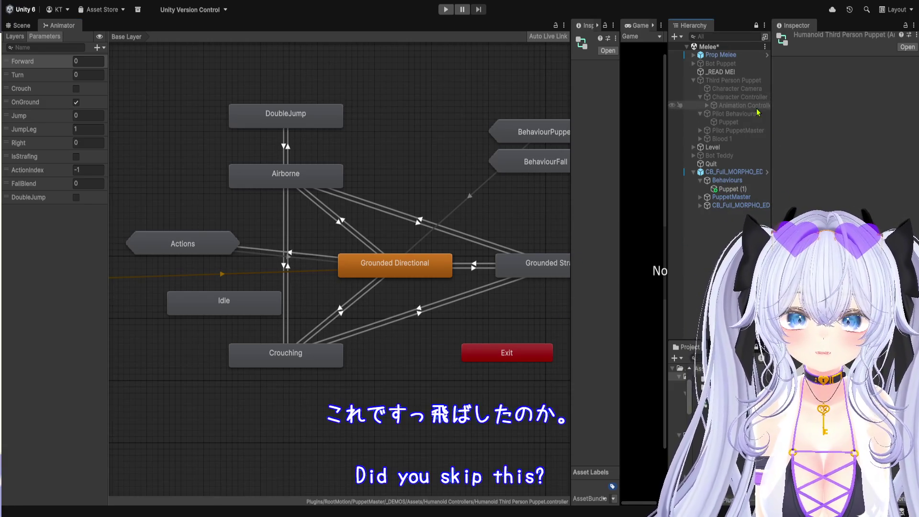
pyautogui.click(746, 122)
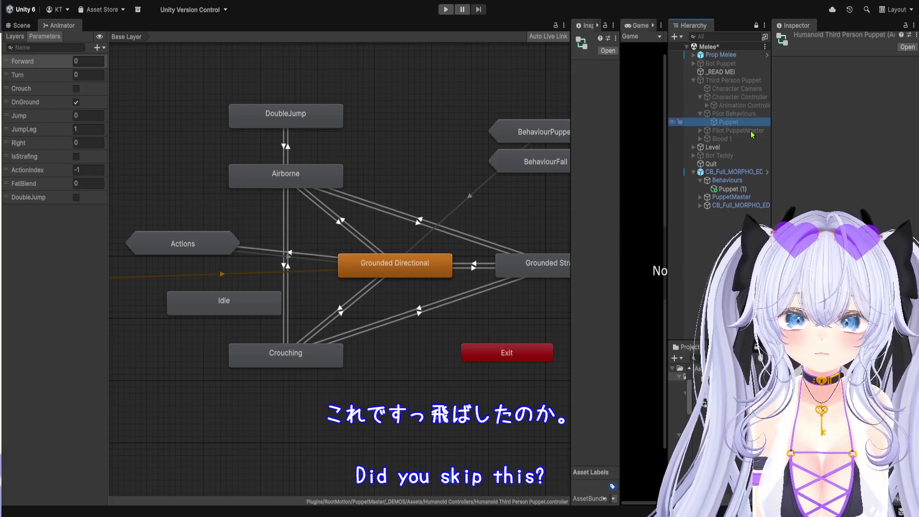
pyautogui.moveTo(771, 239); pyautogui.dragTo(646, 259)
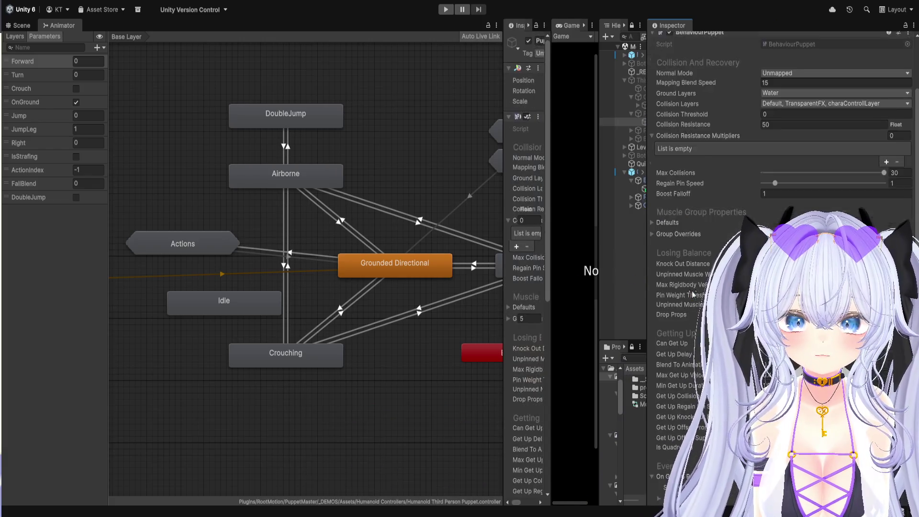
pyautogui.scroll(-10, 692, 295)
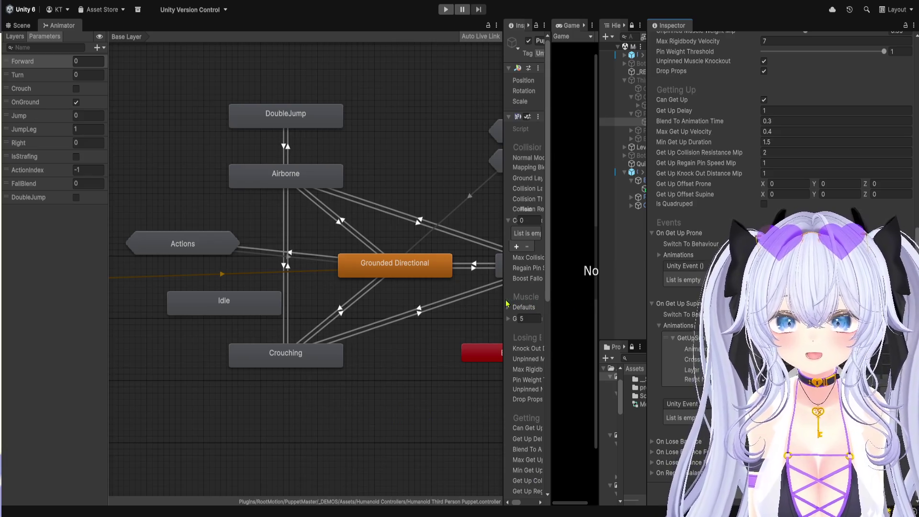
pyautogui.moveTo(503, 303); pyautogui.dragTo(680, 287)
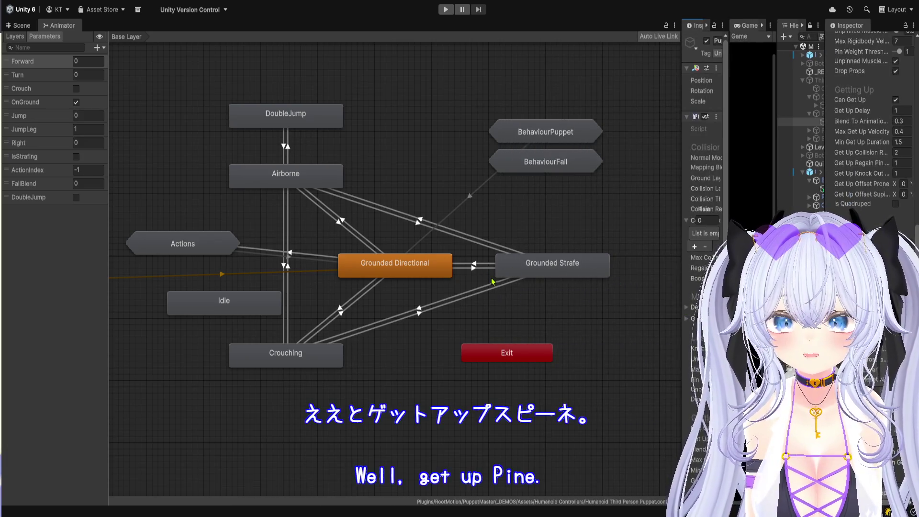
pyautogui.moveTo(426, 270); pyautogui.dragTo(411, 273)
pyautogui.moveTo(294, 209)
pyautogui.mouseDown()
pyautogui.moveTo(549, 155)
pyautogui.moveTo(313, 199)
pyautogui.moveTo(284, 223)
pyautogui.mouseUp()
# Open the BehaviourPuppet sub-state machine, inspect GetUpSupine, and reselect the demo Puppet with a wider Inspector
pyautogui.doubleClick(524, 128)
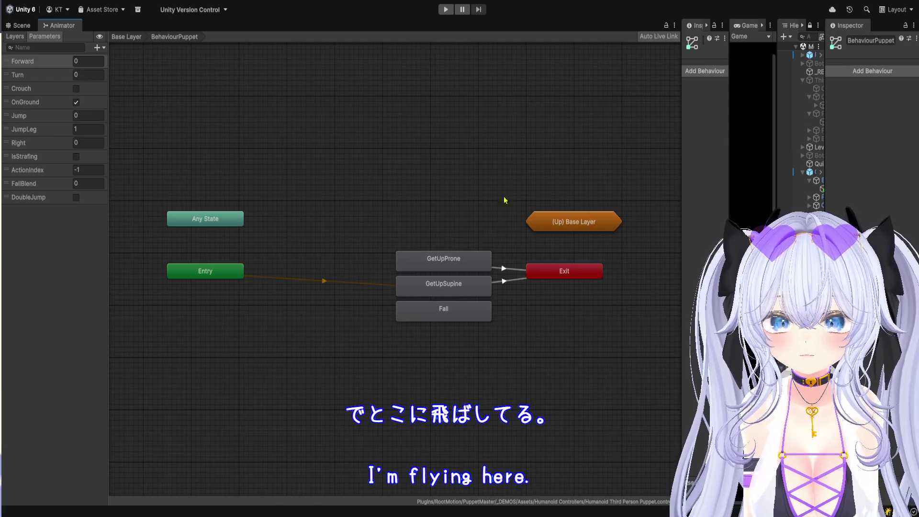
pyautogui.scroll(3, 454, 320)
pyautogui.click(468, 275)
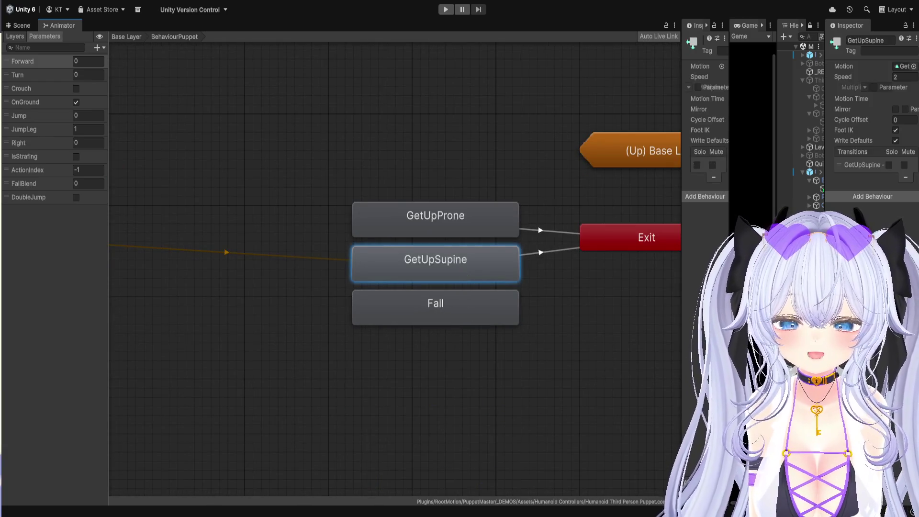
pyautogui.moveTo(776, 266); pyautogui.dragTo(469, 266)
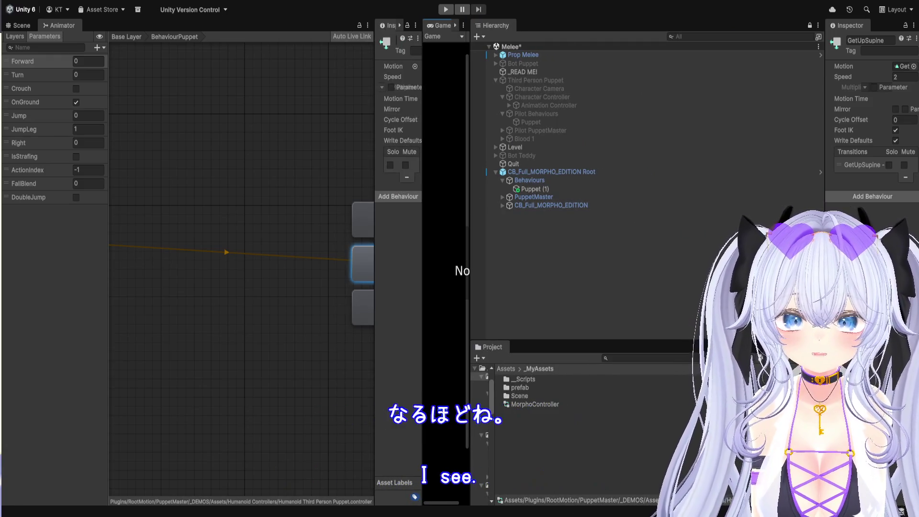
pyautogui.moveTo(824, 287); pyautogui.dragTo(779, 287)
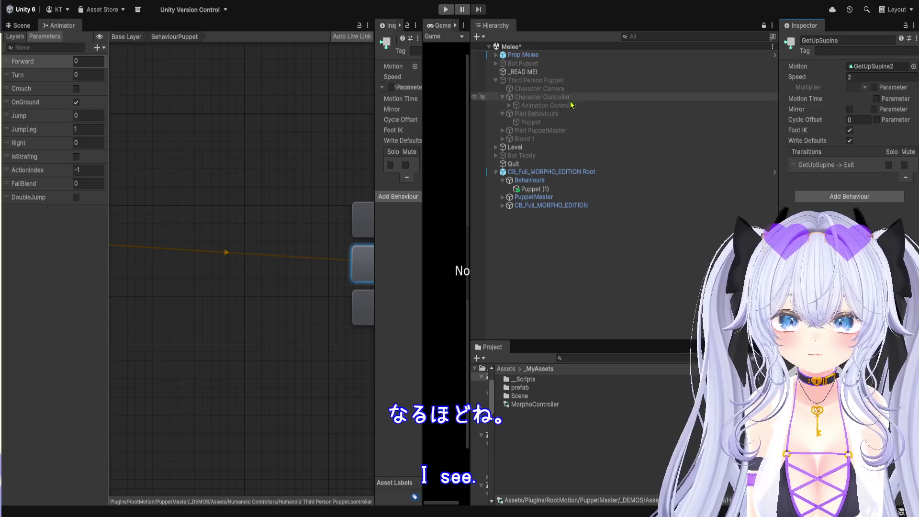
pyautogui.click(573, 123)
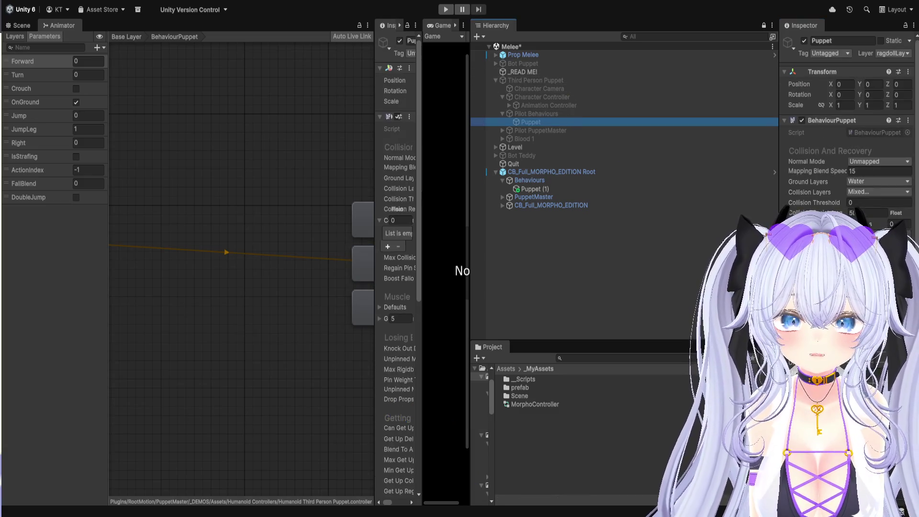
pyautogui.moveTo(779, 287); pyautogui.dragTo(605, 287)
# Review the Puppet's Getting Up values (Get Up Delay 1, Blend To Animation Time 0.3) and On Get Up Supine, widening the Game view
pyautogui.click(893, 127)
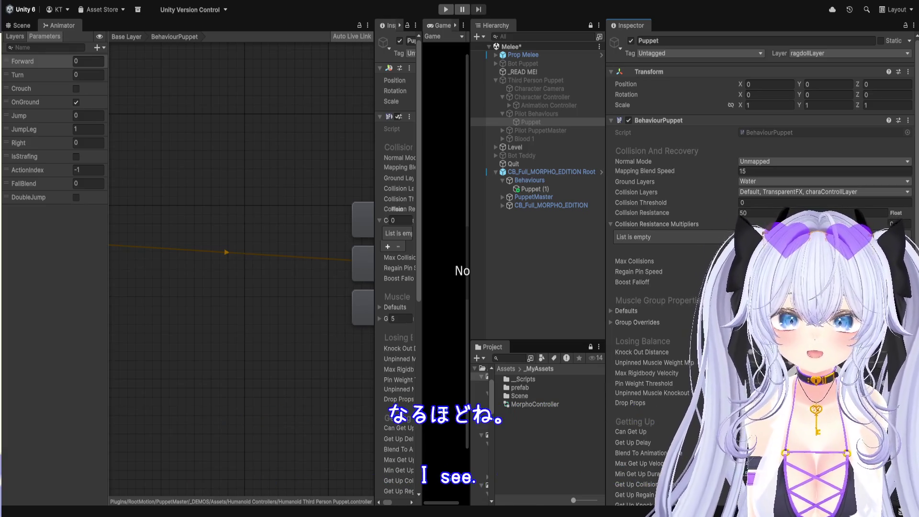
pyautogui.scroll(-10, 627, 322)
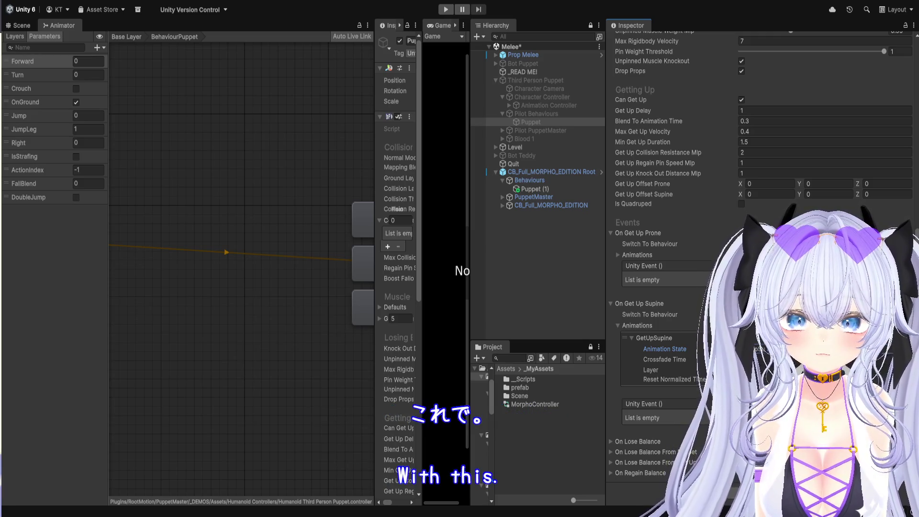
pyautogui.click(649, 314)
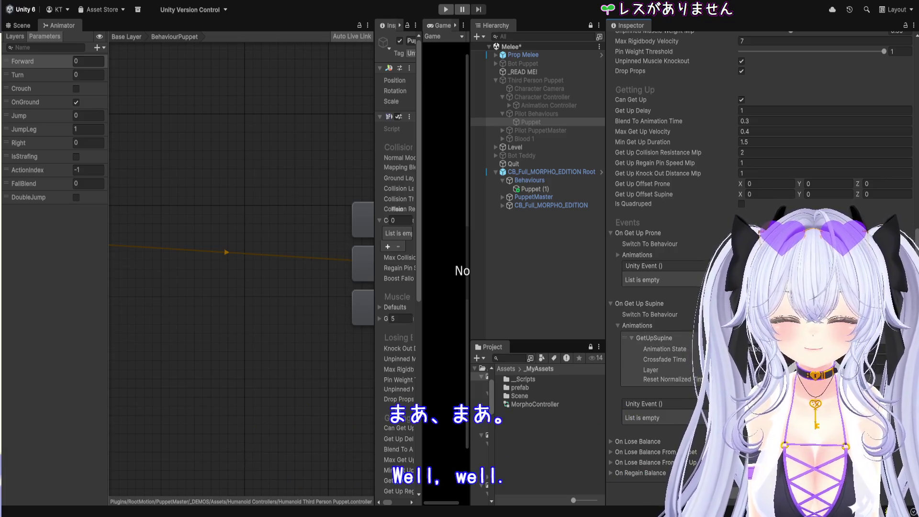
pyautogui.moveTo(470, 312); pyautogui.dragTo(674, 311)
pyautogui.moveTo(421, 272); pyautogui.dragTo(331, 264)
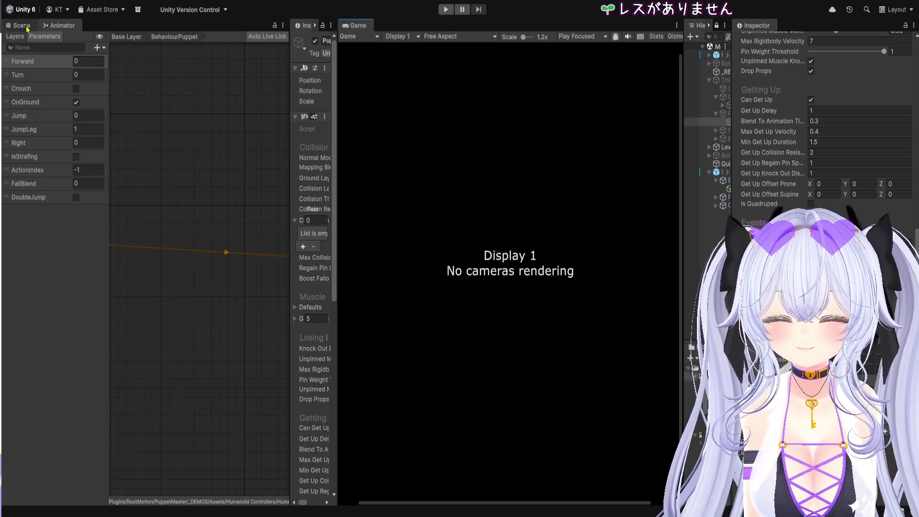
# Switch to the Scene view and widen it to show the Morpho character standing in the level
pyautogui.click(22, 25)
pyautogui.moveTo(290, 292); pyautogui.dragTo(378, 298)
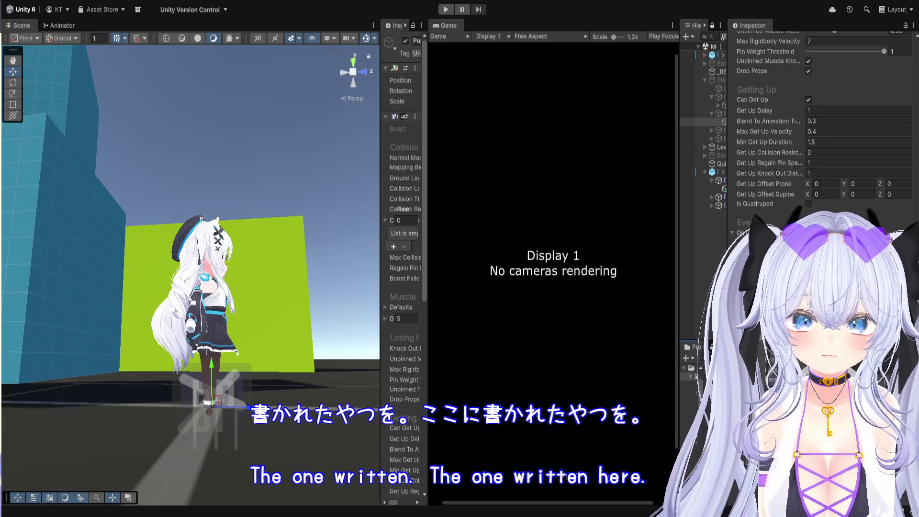
# Review the BehaviourPuppet Losing Balance and Getting Up fields, then slightly widen the Game view
pyautogui.scroll(4, 821, 120)
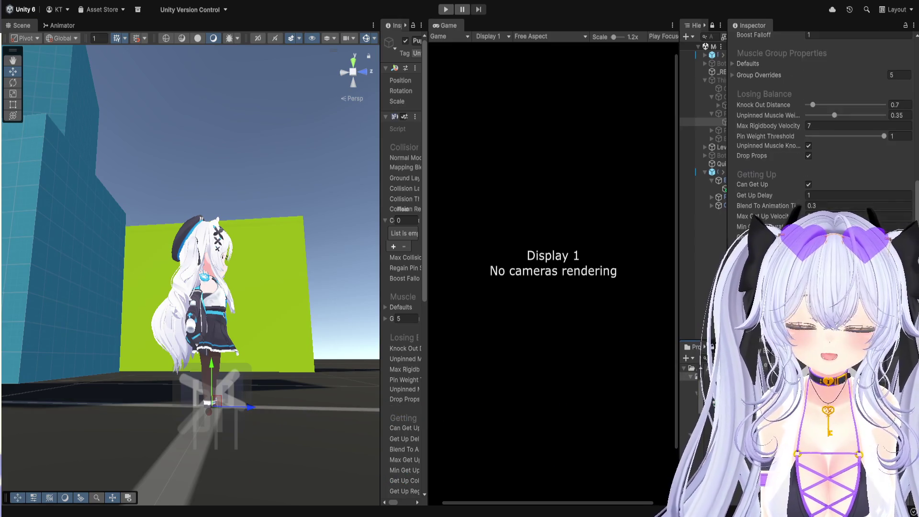
pyautogui.scroll(-4, 821, 119)
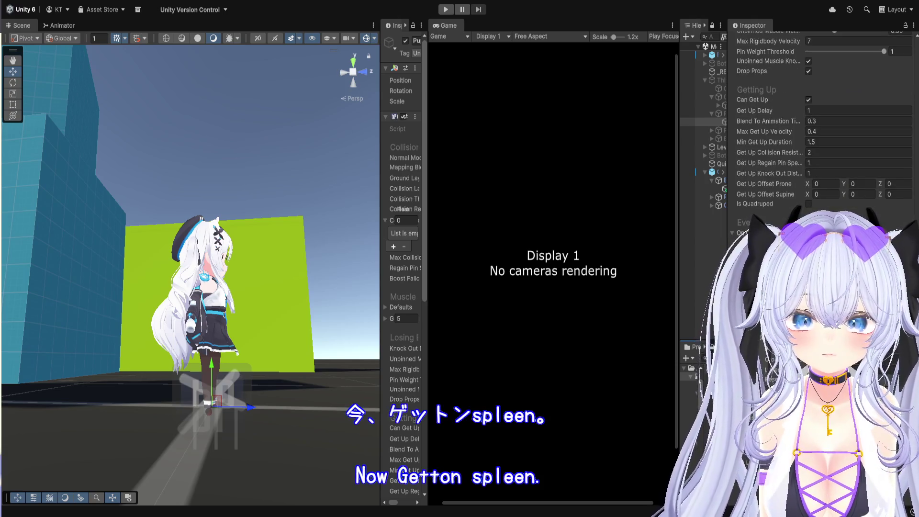
pyautogui.scroll(3, 820, 120)
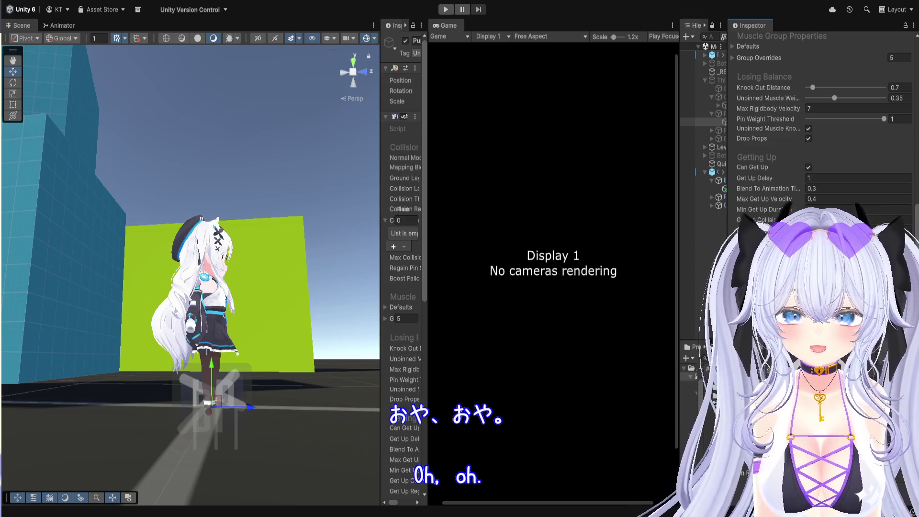
pyautogui.moveTo(679, 232)
pyautogui.mouseDown()
pyautogui.moveTo(696, 232)
pyautogui.moveTo(680, 233)
pyautogui.mouseUp()
# Stretch the Scene view across most of the screen and zoom in on the character's front
pyautogui.moveTo(427, 237)
pyautogui.mouseDown()
pyautogui.moveTo(354, 241)
pyautogui.moveTo(380, 241)
pyautogui.mouseUp()
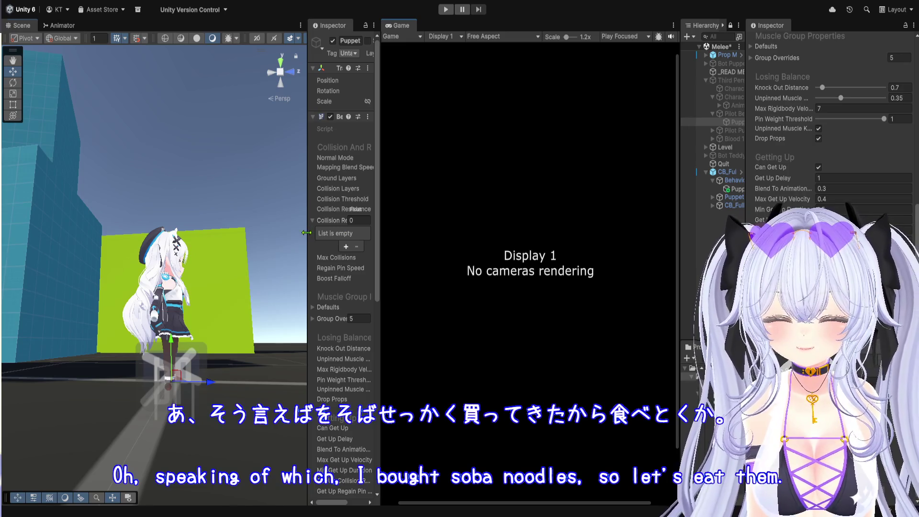
pyautogui.moveTo(308, 260); pyautogui.dragTo(598, 260)
pyautogui.moveTo(332, 351)
pyautogui.mouseDown()
pyautogui.moveTo(215, 398)
pyautogui.moveTo(323, 264)
pyautogui.mouseUp()
pyautogui.scroll(3, 209, 399)
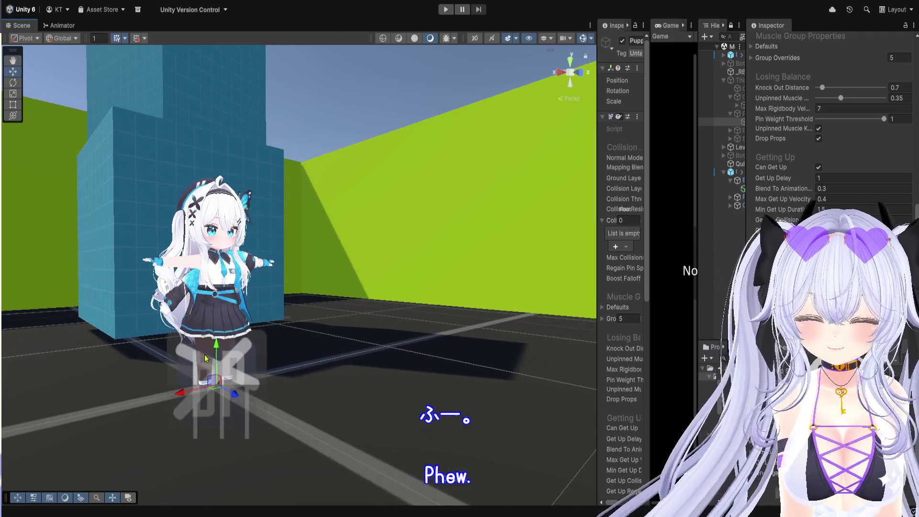
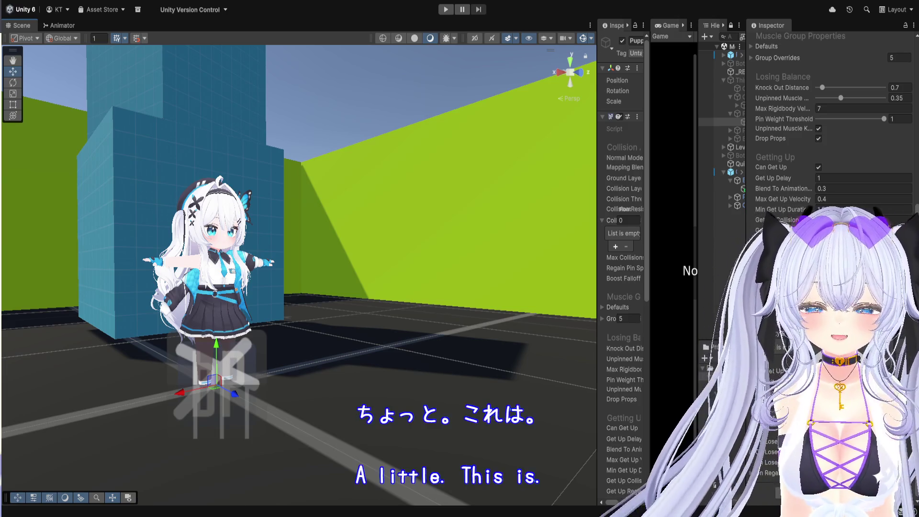
# Fly the Scene camera to the anime character, frame it with F, zoom in close, and widen the Inspector
pyautogui.press('Up')
pyautogui.press('Right')
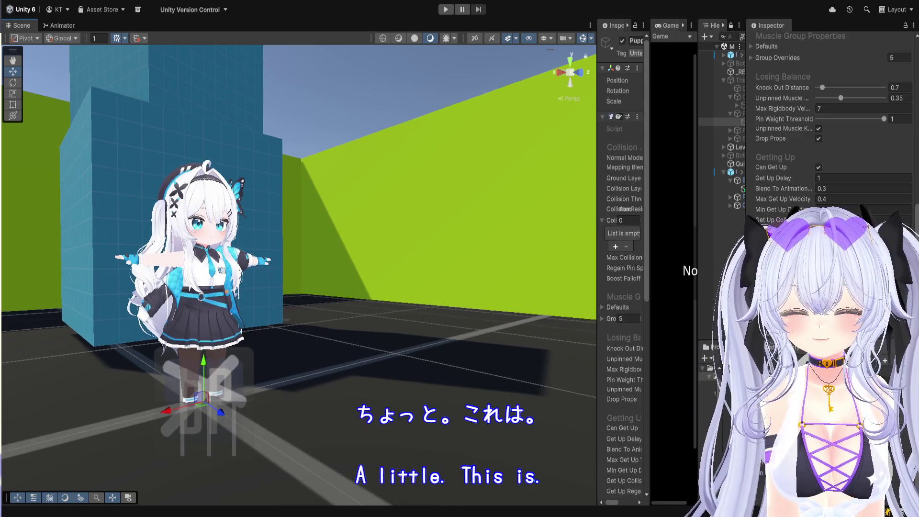
pyautogui.press('f')
pyautogui.press('Up')
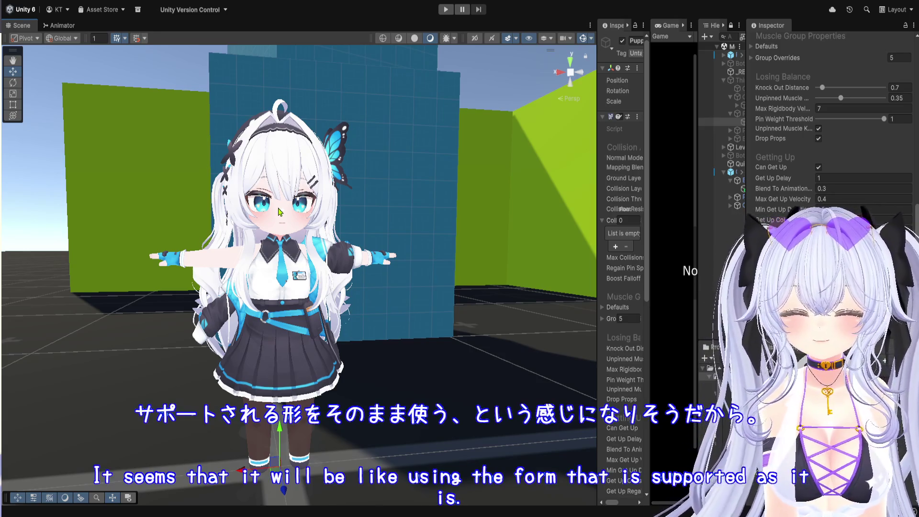
pyautogui.scroll(-5, 429, 247)
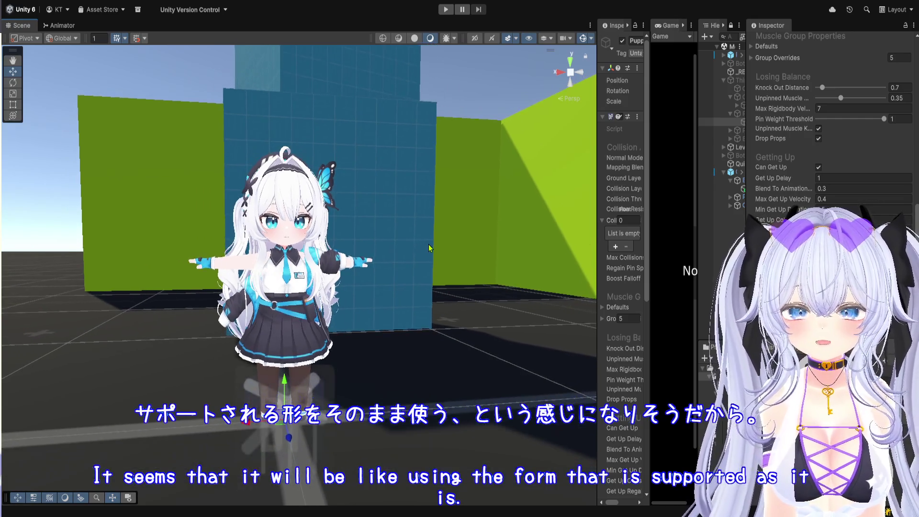
pyautogui.scroll(3, 429, 244)
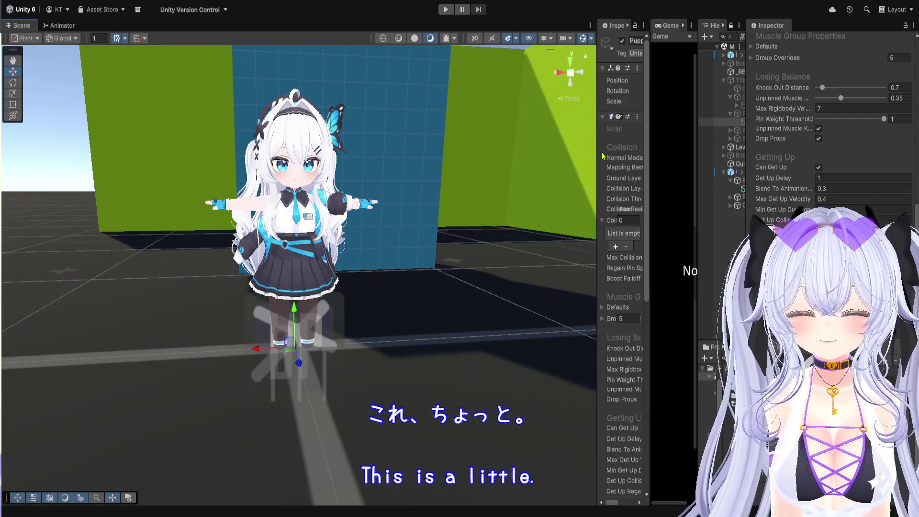
pyautogui.moveTo(598, 151); pyautogui.dragTo(530, 151)
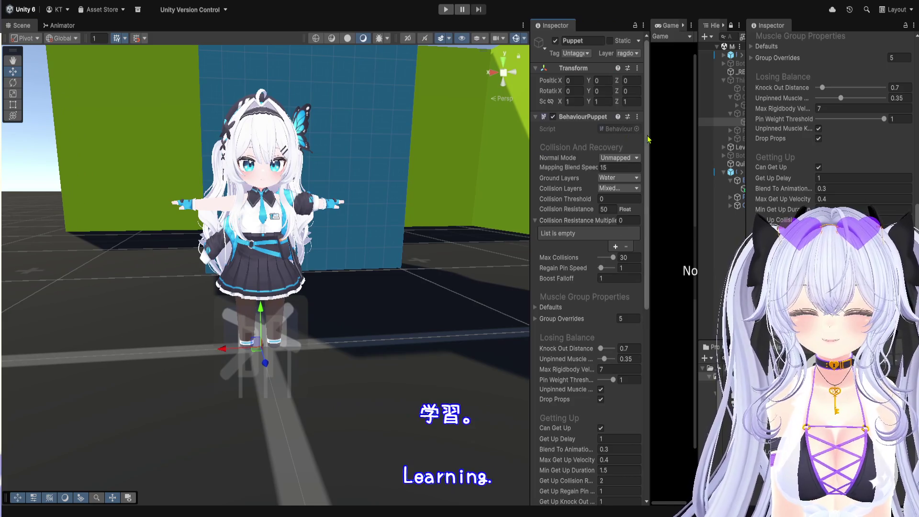
# Drag the splitter left to give the Game view panel more room
pyautogui.moveTo(649, 134); pyautogui.dragTo(601, 144)
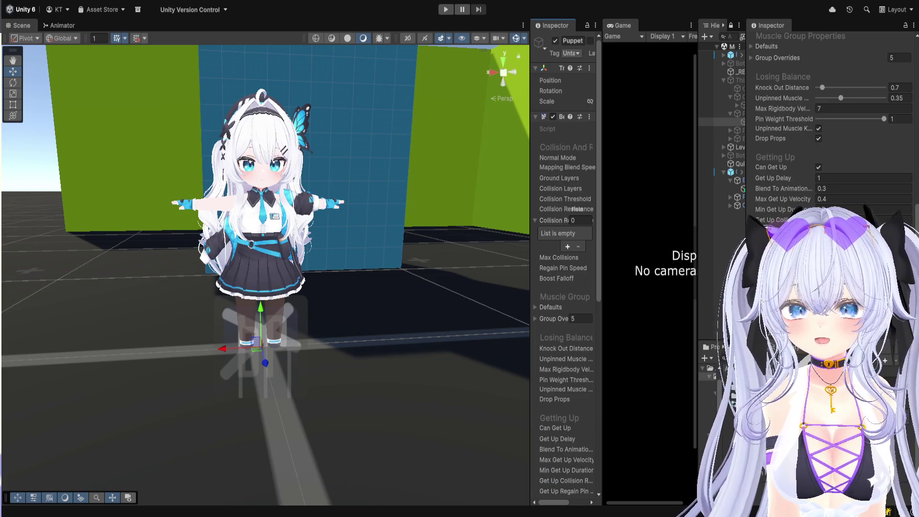
# Zoom out the Scene view and widen the Hierarchy to show the object tree
pyautogui.scroll(-3, 265, 227)
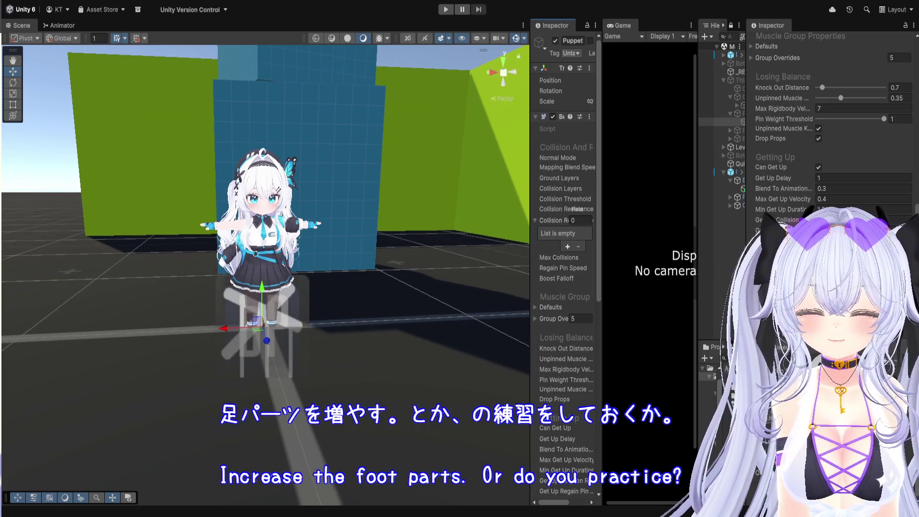
pyautogui.moveTo(697, 192)
pyautogui.mouseDown()
pyautogui.moveTo(536, 192)
pyautogui.moveTo(550, 192)
pyautogui.mouseUp()
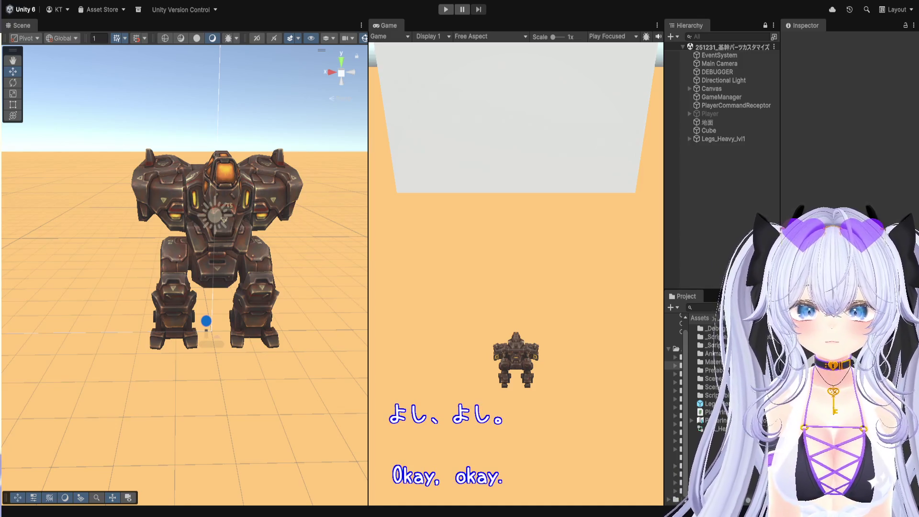
# Enlarge the Hierarchy and Project panels, then open AnimationClip > Heavy4Leg to list the Legs_Spider_Hvy clips
pyautogui.moveTo(664, 172); pyautogui.dragTo(498, 203)
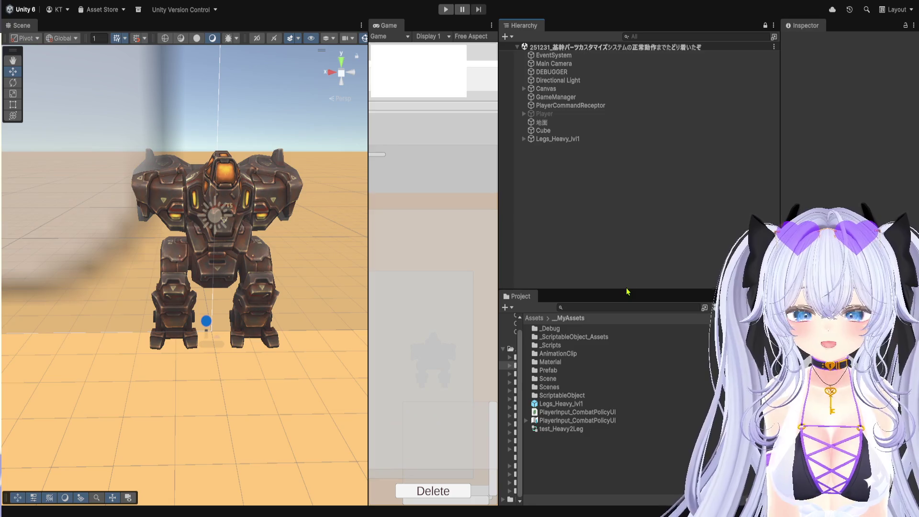
pyautogui.moveTo(625, 288); pyautogui.dragTo(624, 178)
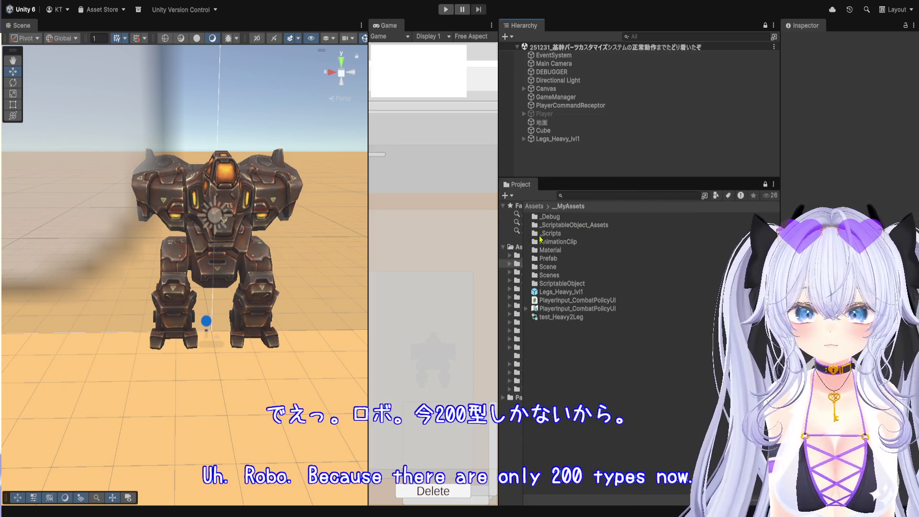
pyautogui.moveTo(498, 243); pyautogui.dragTo(446, 246)
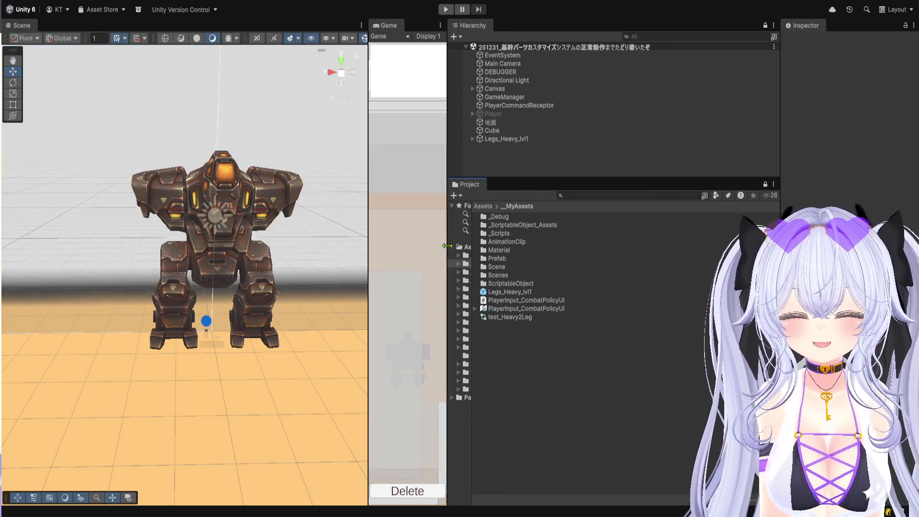
pyautogui.doubleClick(522, 242)
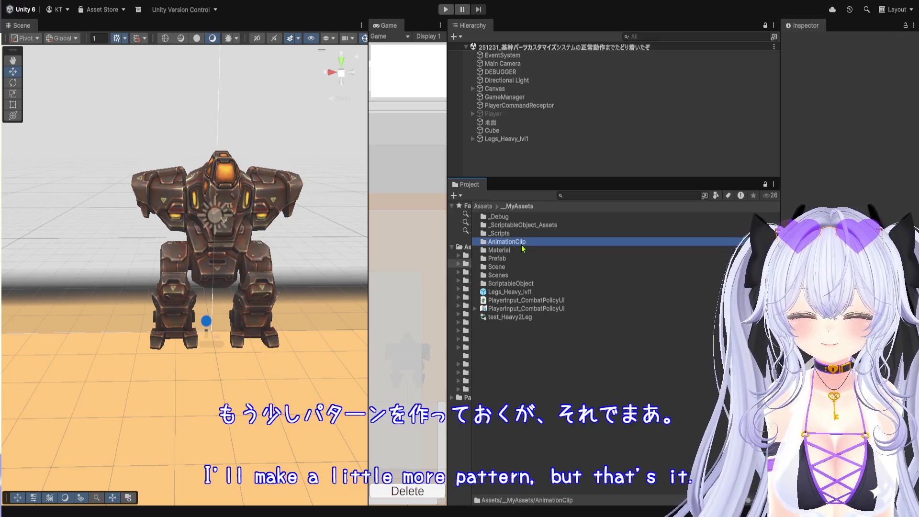
pyautogui.doubleClick(520, 234)
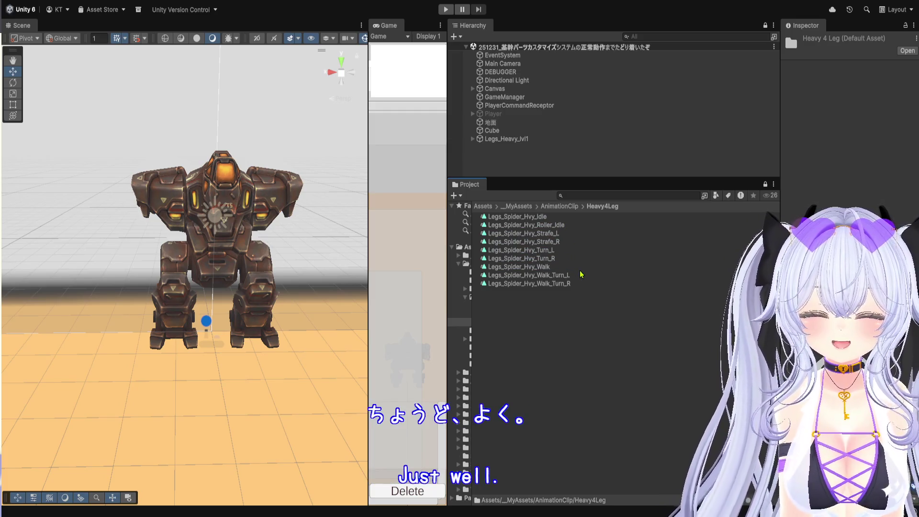
# Check the Legs_Spider_Hvy_Walk clip, then go back up to the Assets root folder
pyautogui.click(554, 267)
pyautogui.click(567, 207)
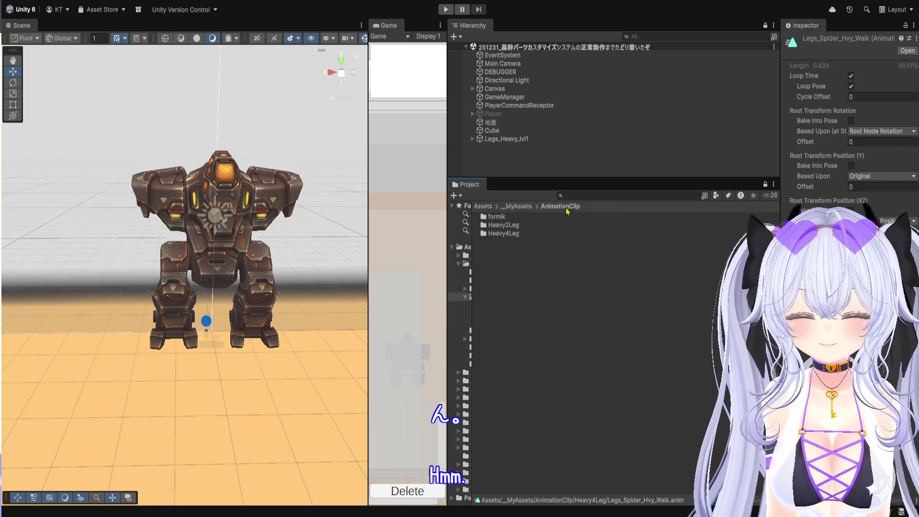
pyautogui.click(522, 208)
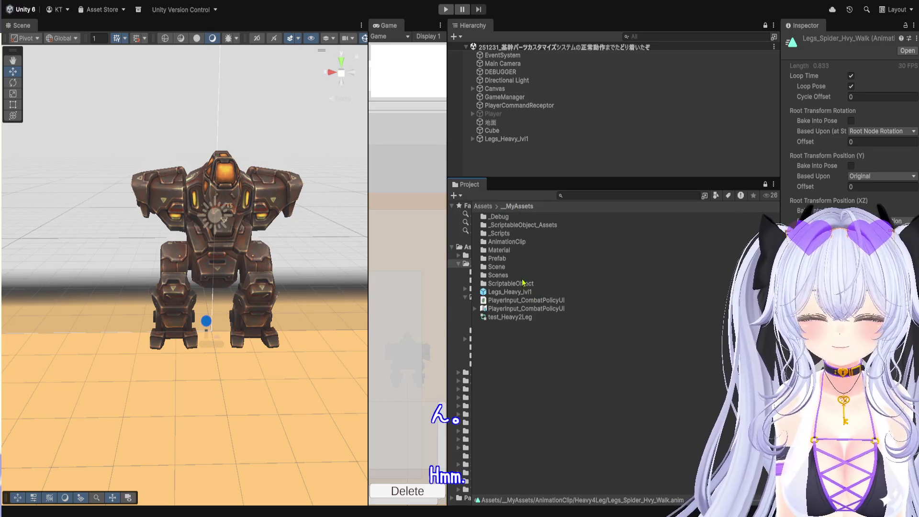
pyautogui.click(484, 208)
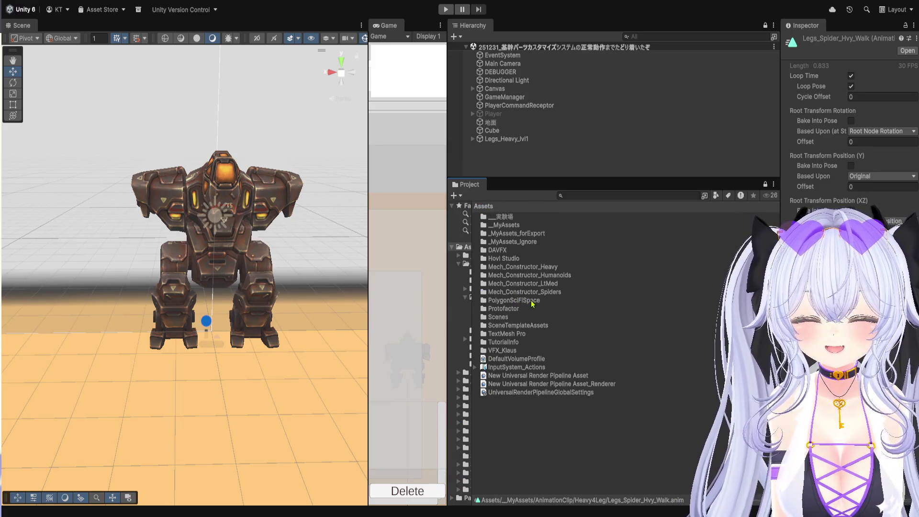
# Open Mech_Constructor_Spiders > Animations and scroll through the Legs_Spider_Hvy clip entries
pyautogui.doubleClick(558, 291)
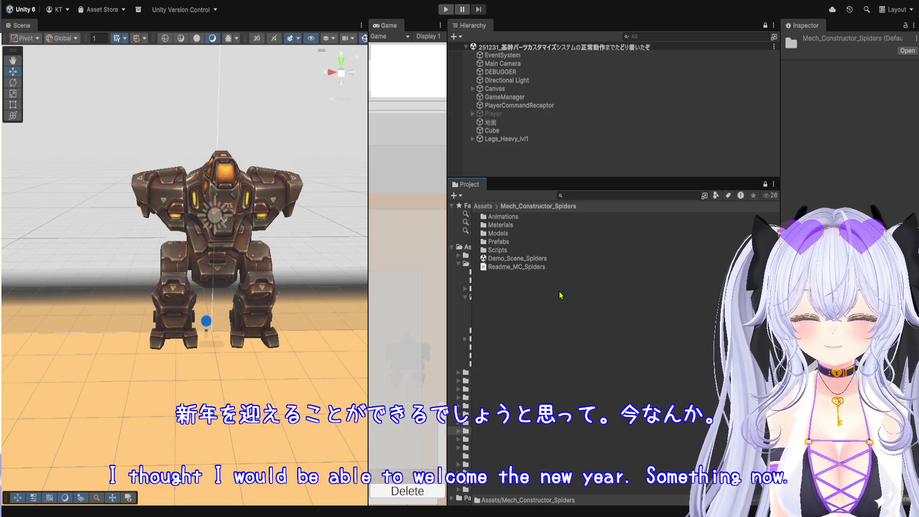
pyautogui.doubleClick(503, 217)
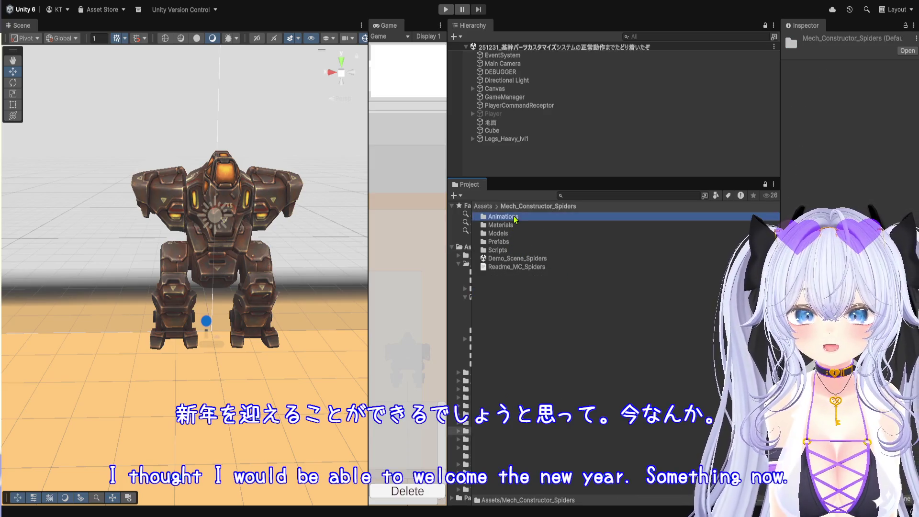
pyautogui.scroll(-10, 587, 270)
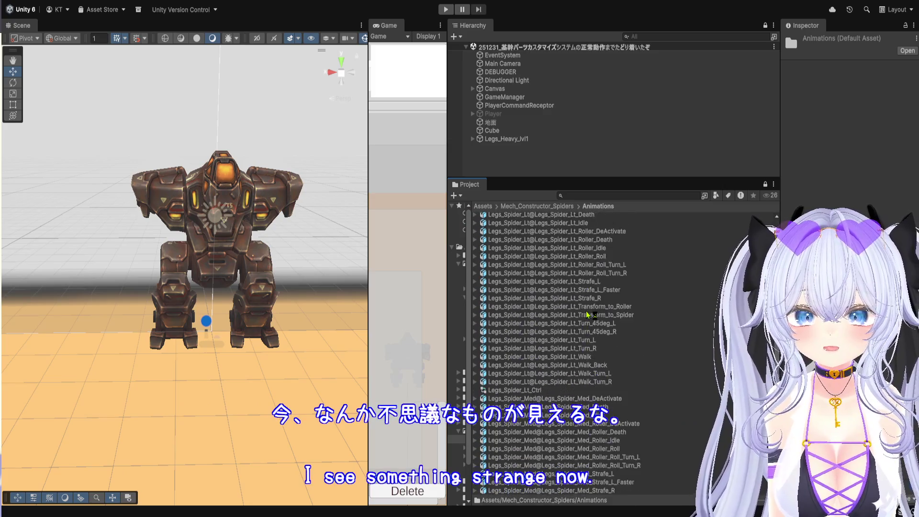
pyautogui.scroll(-15, 584, 324)
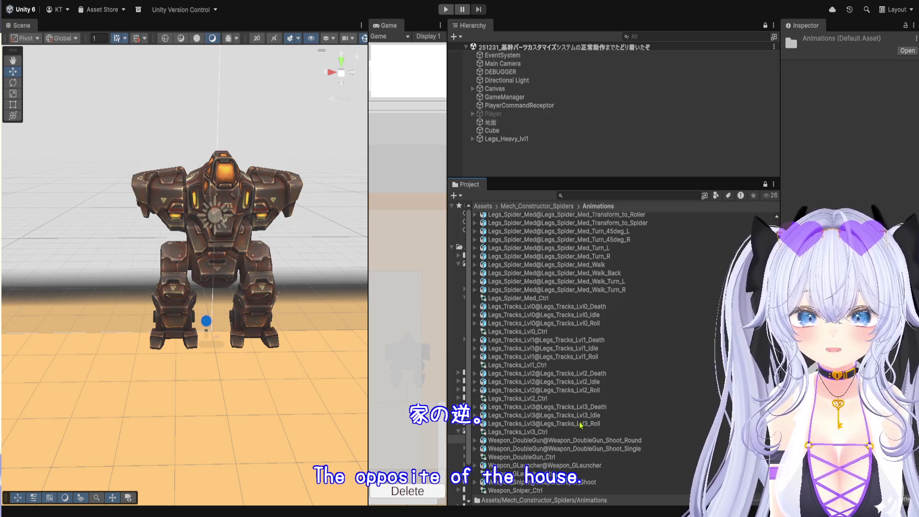
pyautogui.scroll(3, 540, 421)
pyautogui.scroll(6, 539, 419)
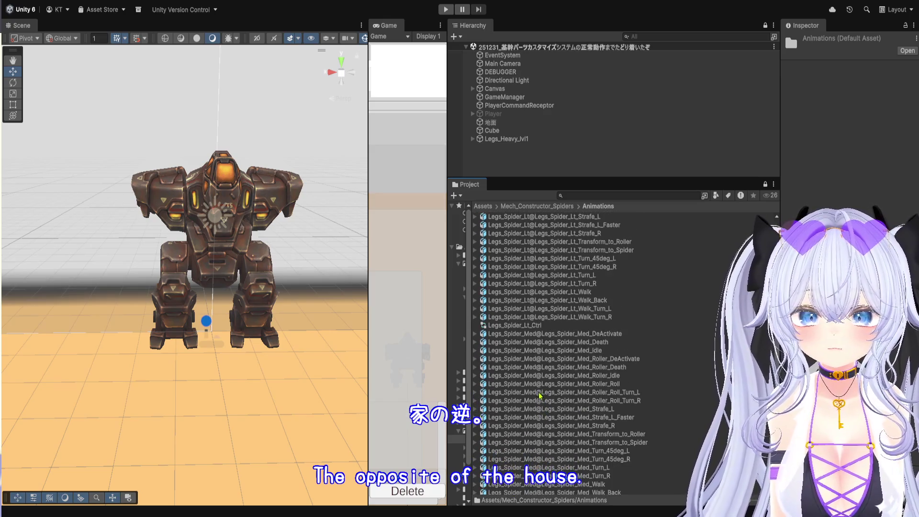
pyautogui.scroll(6, 546, 336)
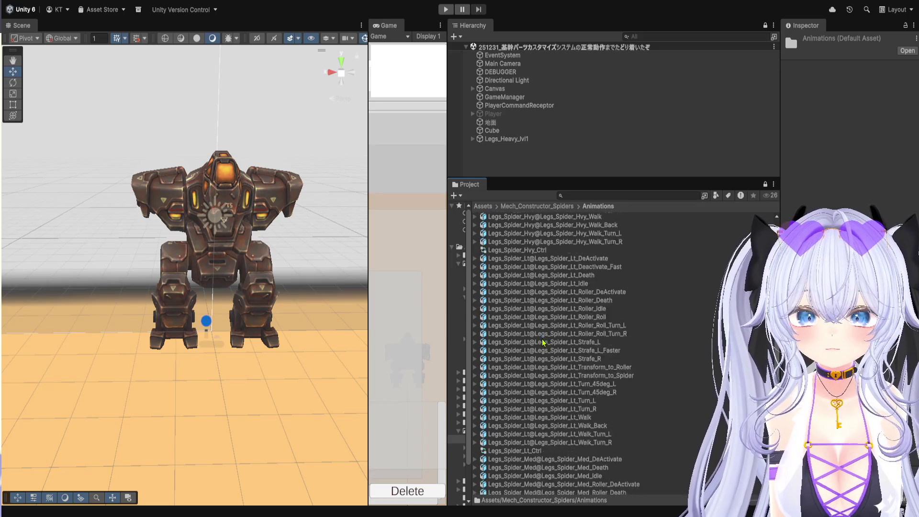
pyautogui.scroll(5, 543, 341)
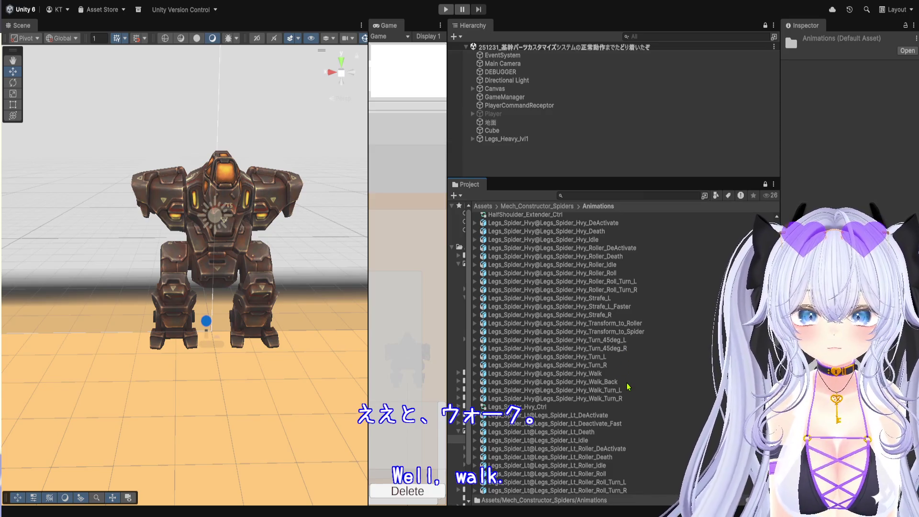
# Duplicate the Legs_Spider_Hvy_Walk_Back clip out of its file into a standalone animation asset
pyautogui.click(627, 383)
pyautogui.click(476, 382)
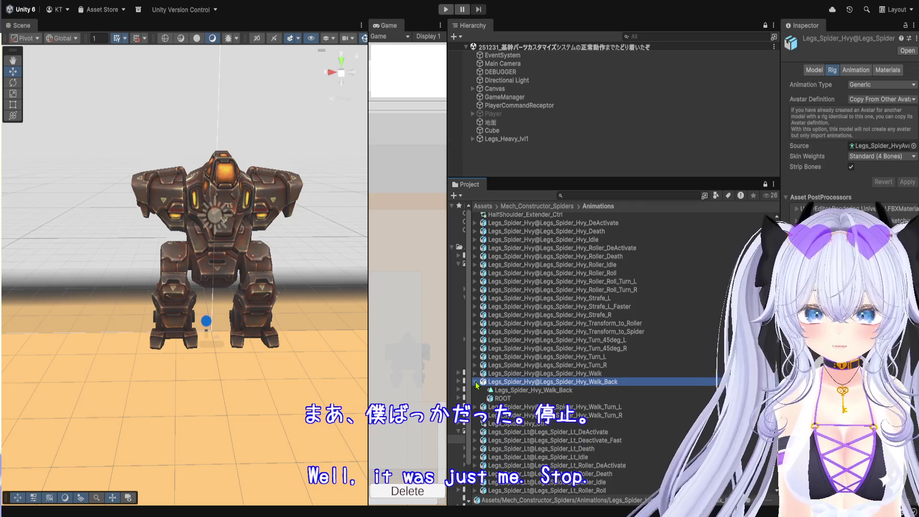
pyautogui.click(567, 392)
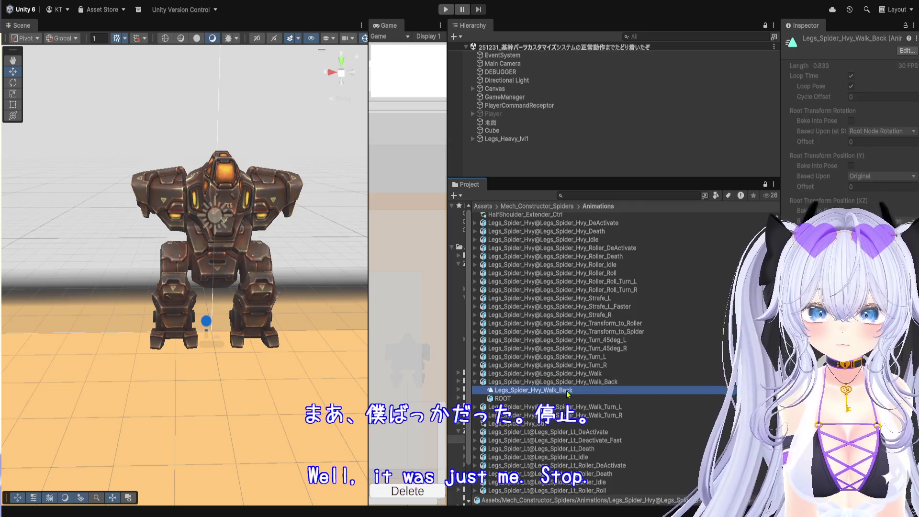
pyautogui.hotkey('ctrl', 'd')
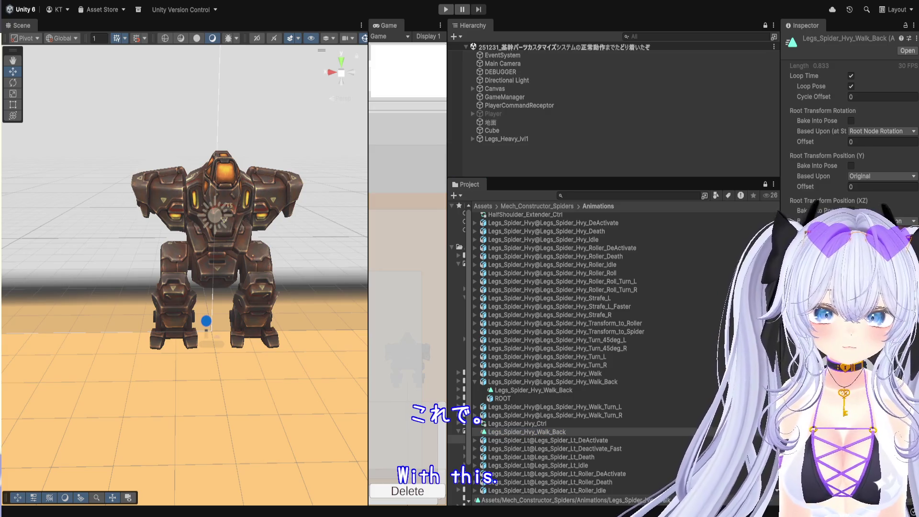
# In _MyAssets/AnimationClip/Heavy4Leg, select the stray standalone Walk_Back clip and delete it
pyautogui.click(462, 439)
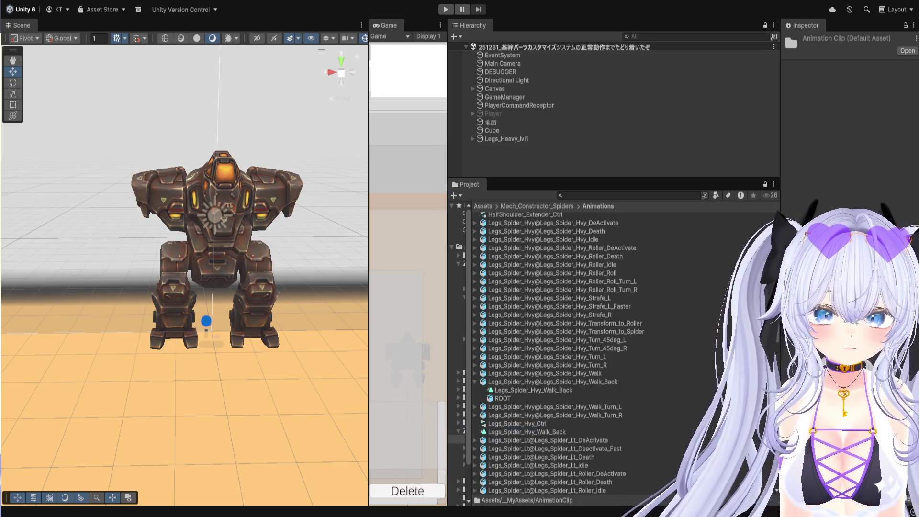
pyautogui.click(462, 447)
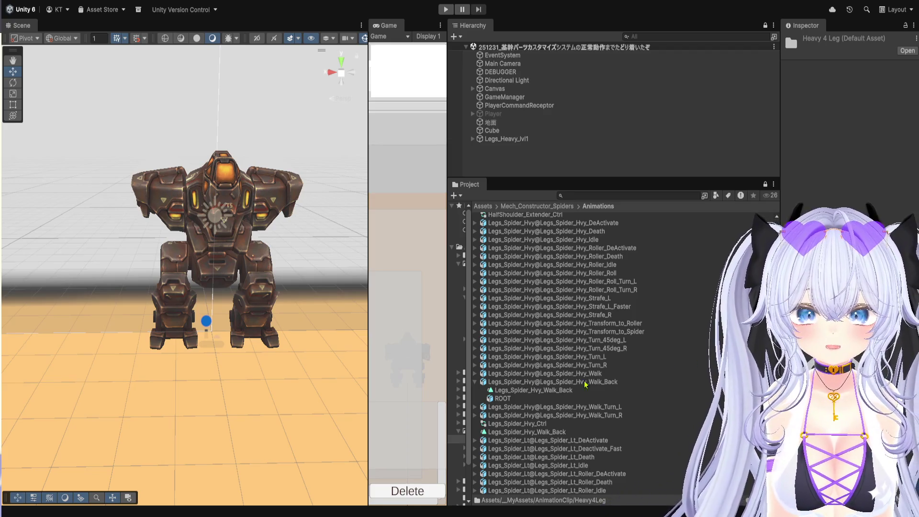
pyautogui.click(519, 391)
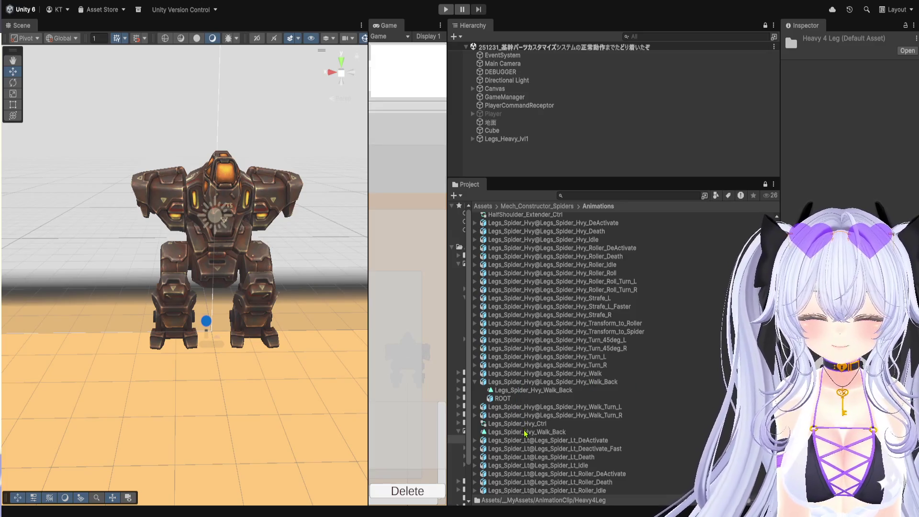
pyautogui.click(531, 431)
pyautogui.press('Delete')
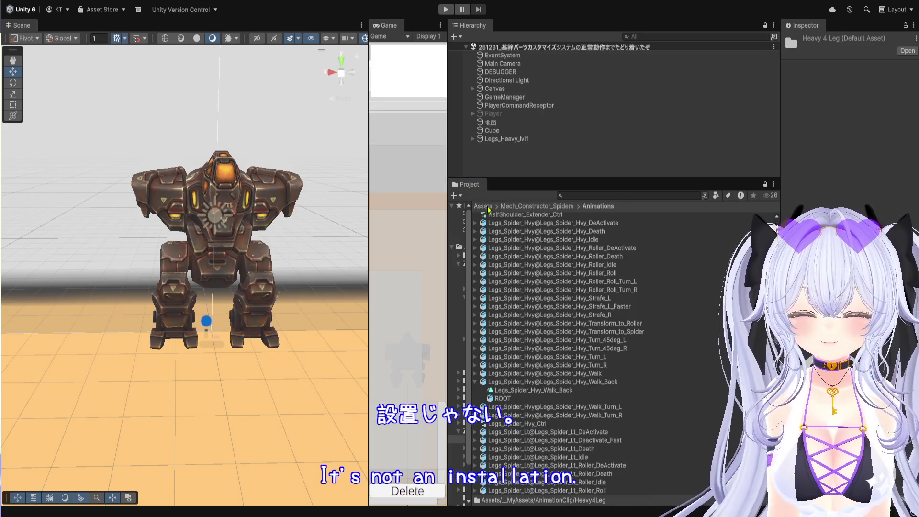
# Widen the Hierarchy and Project panels and select the Test_Heavy 4 Leg animator controller
pyautogui.moveTo(440, 176)
pyautogui.mouseDown()
pyautogui.moveTo(411, 181)
pyautogui.moveTo(439, 184)
pyautogui.mouseUp()
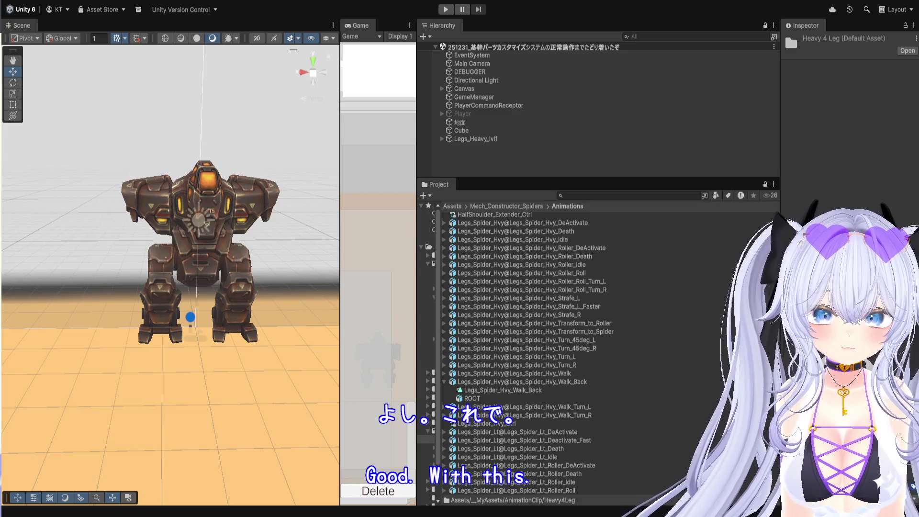
pyautogui.press('Left')
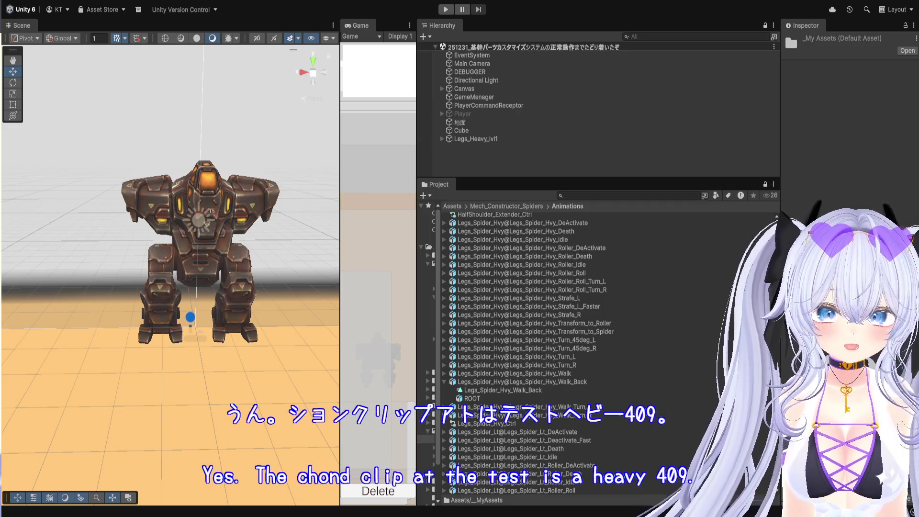
pyautogui.press('Escape')
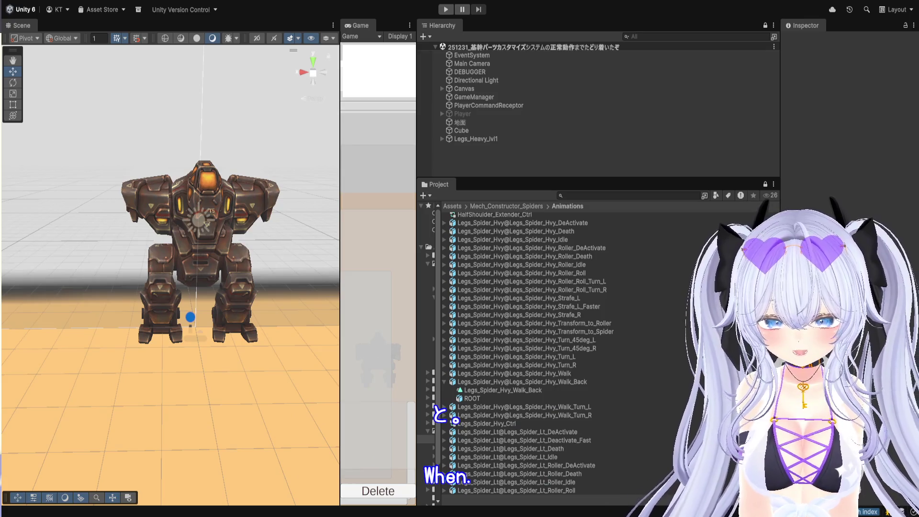
pyautogui.hotkey('ctrl', 'z')
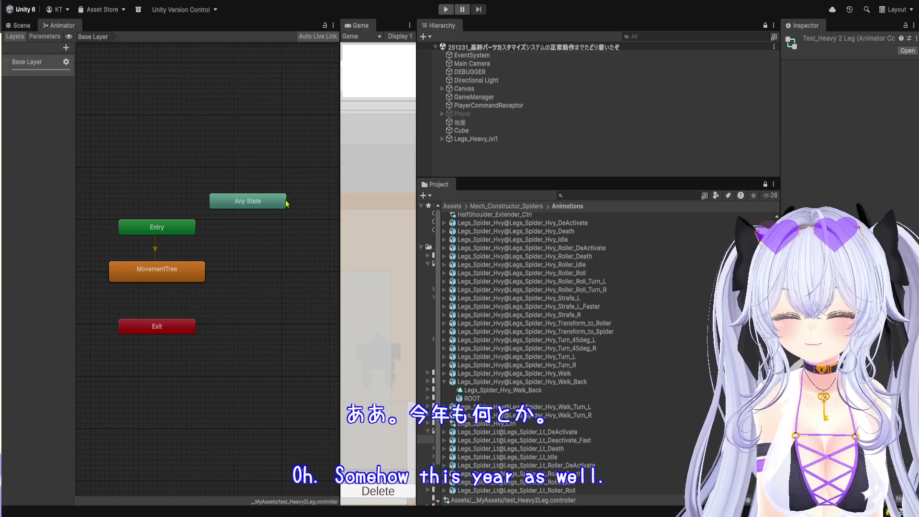
# Step into the Heavy 2 Leg controller's MovementTree blend tree and pan to see all child motions
pyautogui.click(188, 273)
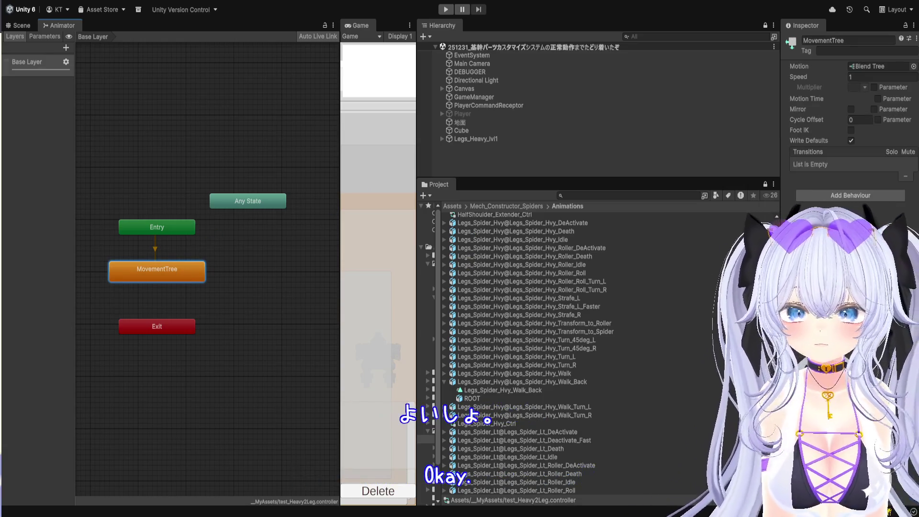
pyautogui.doubleClick(174, 280)
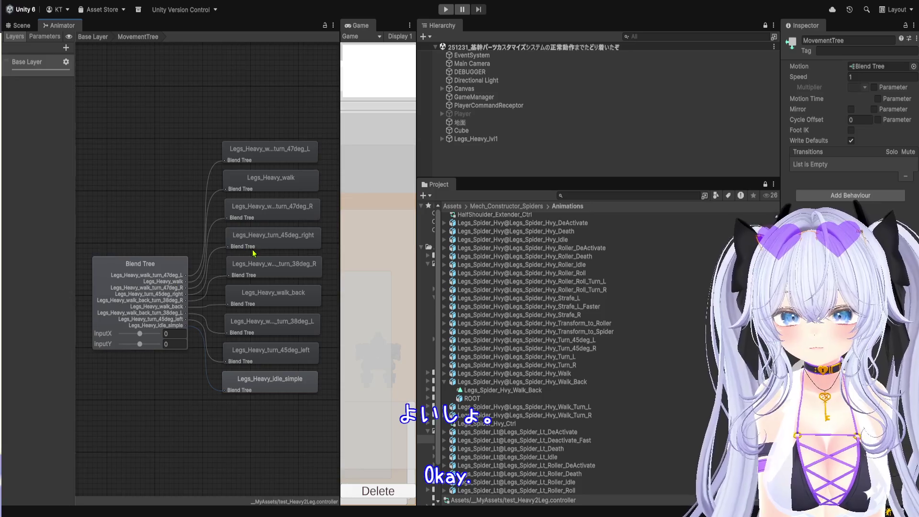
pyautogui.scroll(2, 254, 253)
pyautogui.scroll(2, 119, 216)
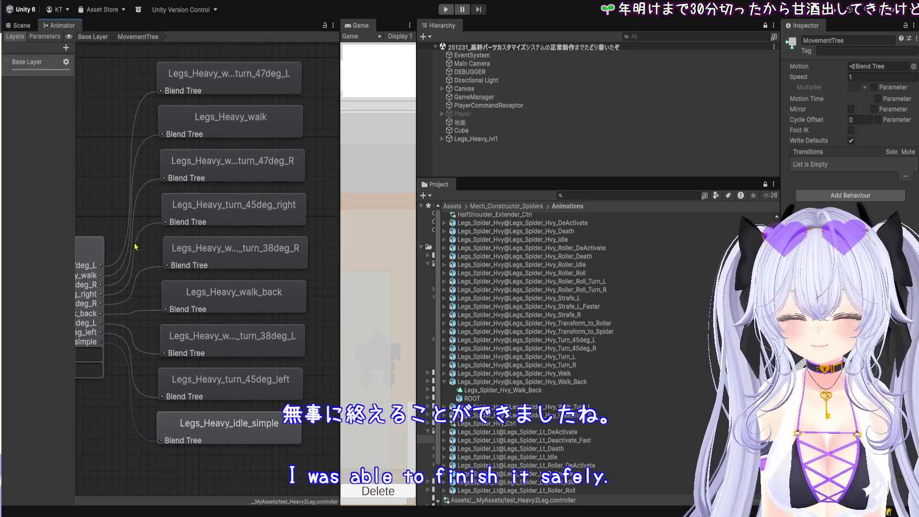
pyautogui.scroll(-2, 134, 248)
pyautogui.moveTo(94, 224); pyautogui.dragTo(161, 254)
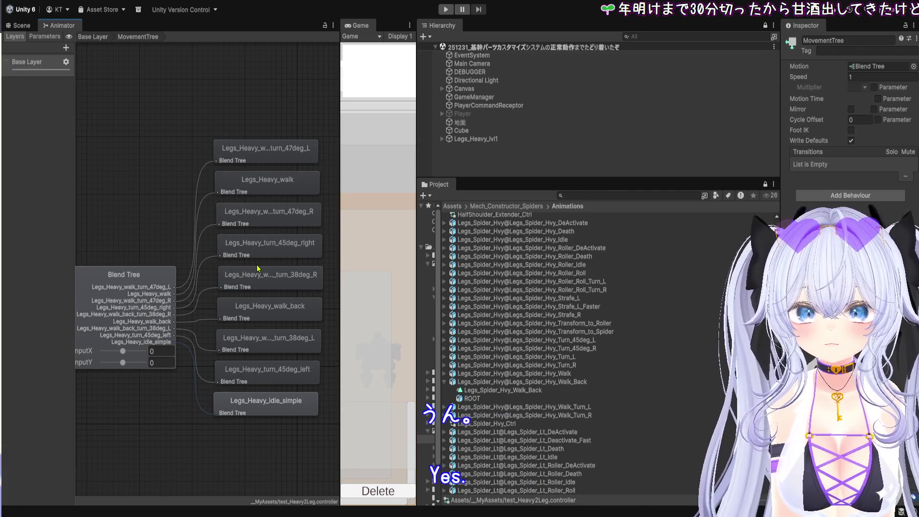
# Inspect the blend tree's 2D Freeform Directional settings, resize the Hierarchy/Project split, and return to Scene
pyautogui.click(154, 302)
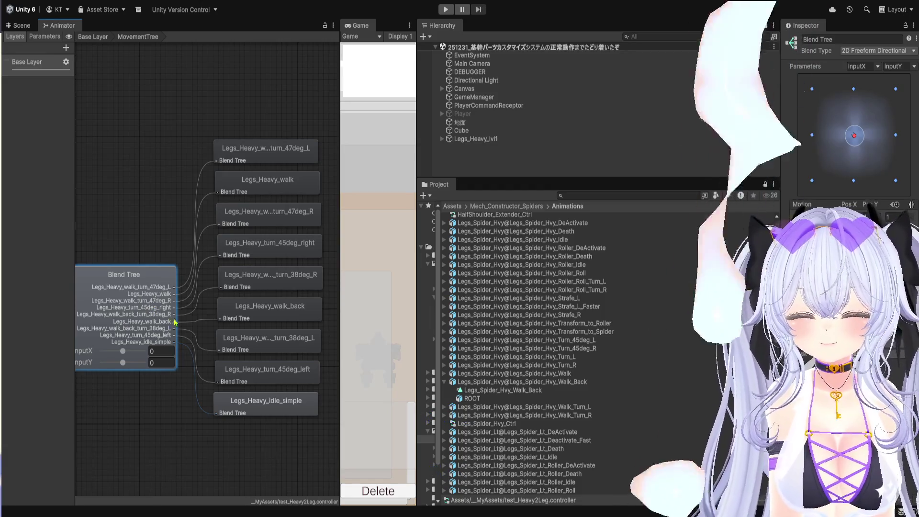
pyautogui.moveTo(488, 178)
pyautogui.mouseDown()
pyautogui.moveTo(489, 211)
pyautogui.moveTo(488, 180)
pyautogui.mouseUp()
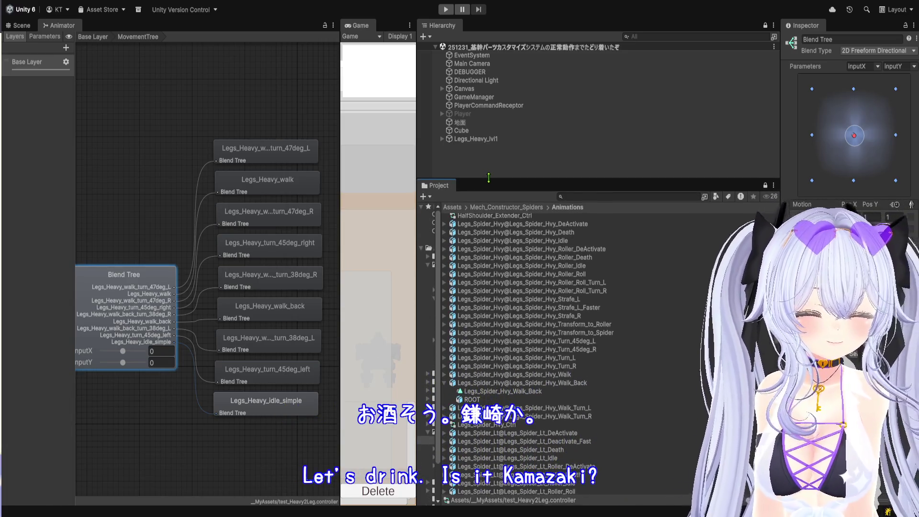
pyautogui.moveTo(489, 177); pyautogui.dragTo(488, 148)
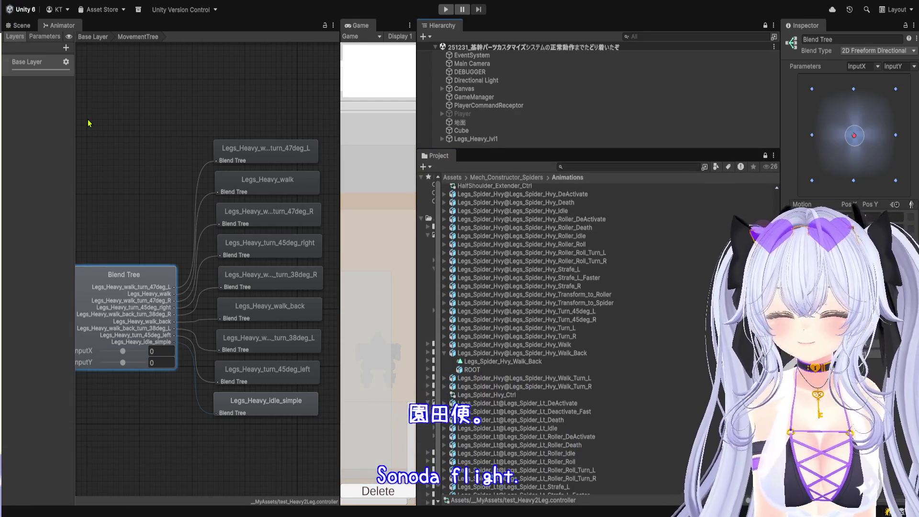
pyautogui.click(21, 26)
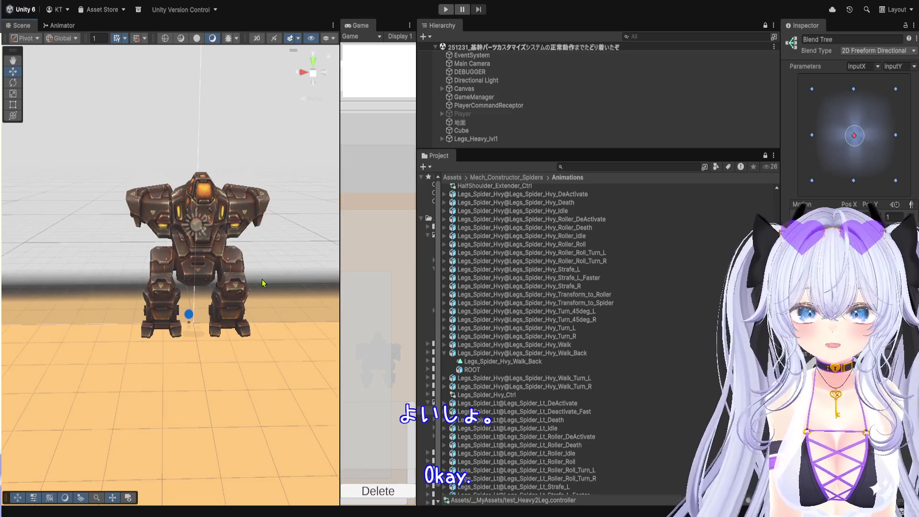
# Zoom out, shrink the Project list under the Hierarchy, and widen the Inspector for the Motion list
pyautogui.scroll(-3, 262, 282)
pyautogui.moveTo(599, 150)
pyautogui.mouseDown()
pyautogui.moveTo(602, 228)
pyautogui.moveTo(605, 222)
pyautogui.mouseUp()
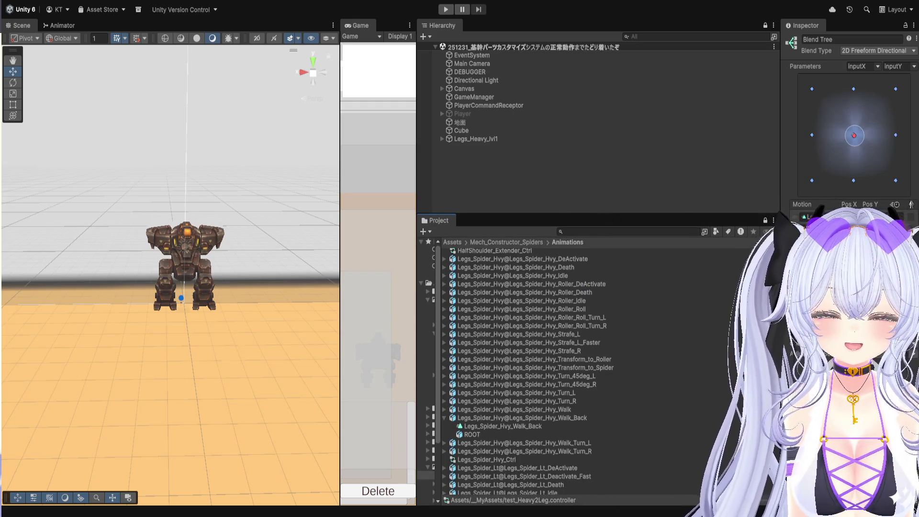
pyautogui.moveTo(780, 236)
pyautogui.mouseDown()
pyautogui.moveTo(553, 237)
pyautogui.moveTo(718, 254)
pyautogui.moveTo(574, 262)
pyautogui.moveTo(787, 258)
pyautogui.mouseUp()
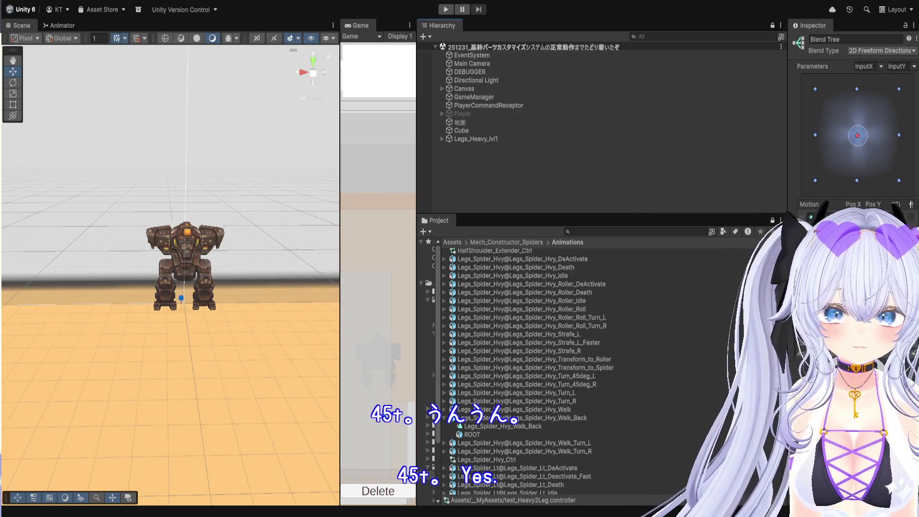
pyautogui.click(58, 25)
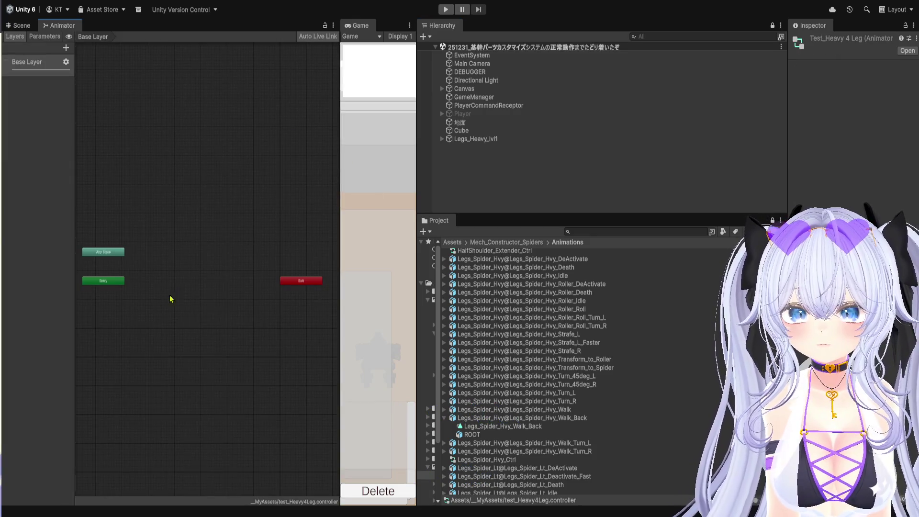
# Add a Blend Tree state below Entry in Test_Heavy 4 Leg, step into it, then check Heavy 2 Leg's parameters
pyautogui.press('f')
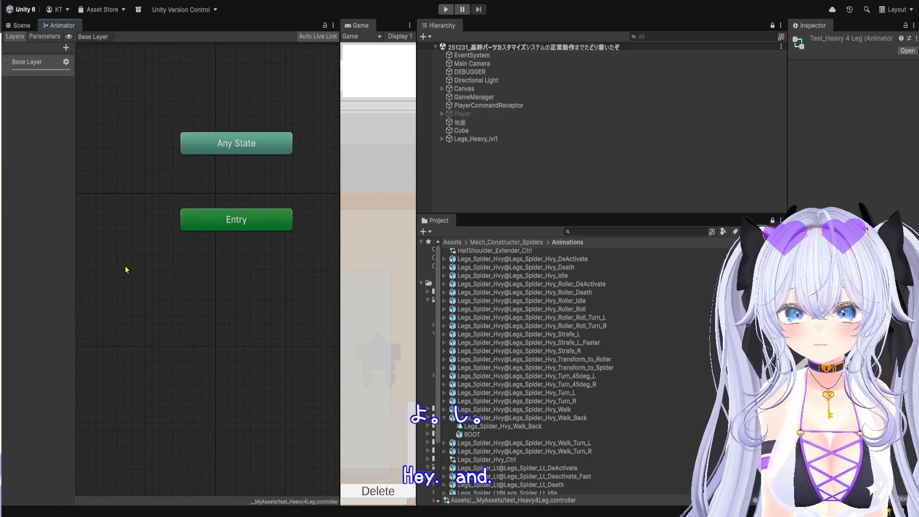
pyautogui.hotkey('ctrl', 'z')
pyautogui.click(266, 294)
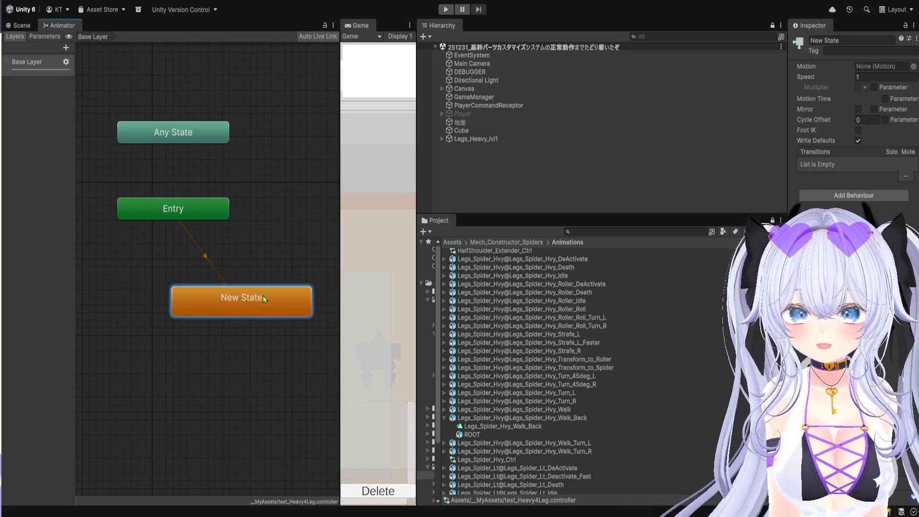
pyautogui.press('Delete')
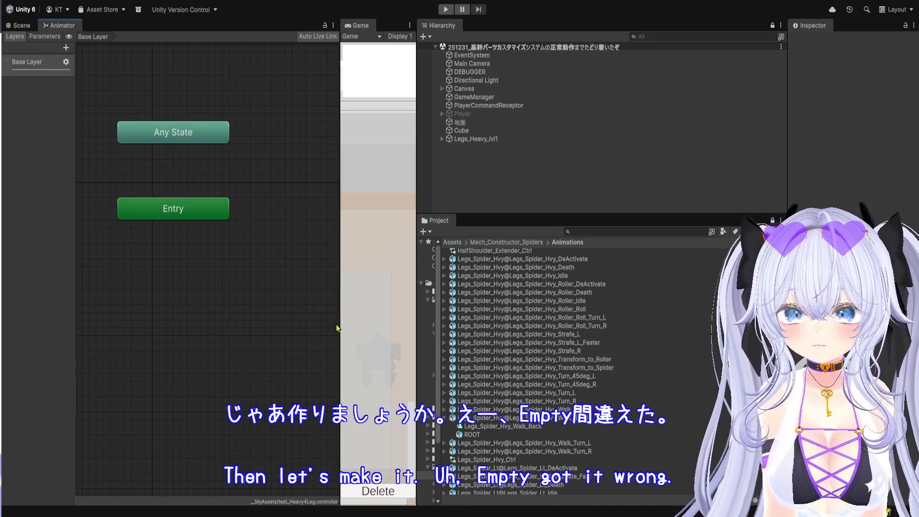
pyautogui.moveTo(265, 293)
pyautogui.mouseDown()
pyautogui.moveTo(190, 287)
pyautogui.moveTo(177, 276)
pyautogui.mouseUp()
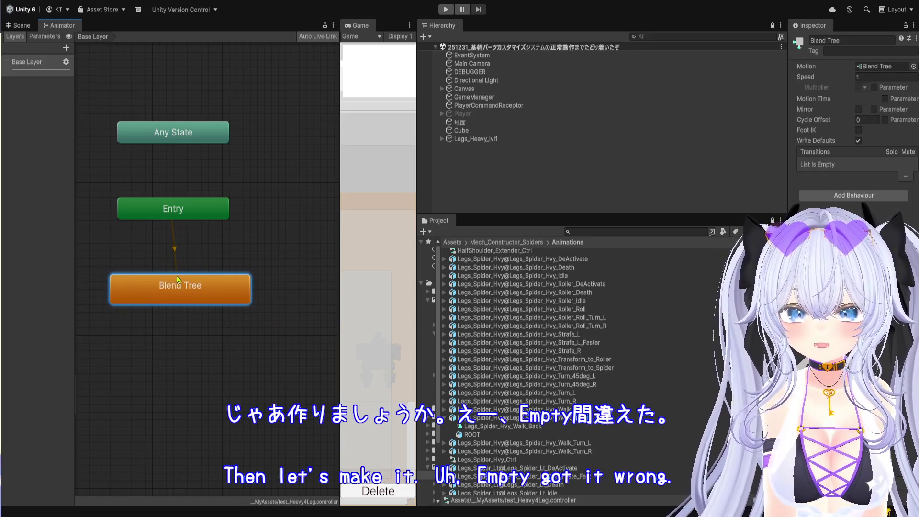
pyautogui.doubleClick(176, 279)
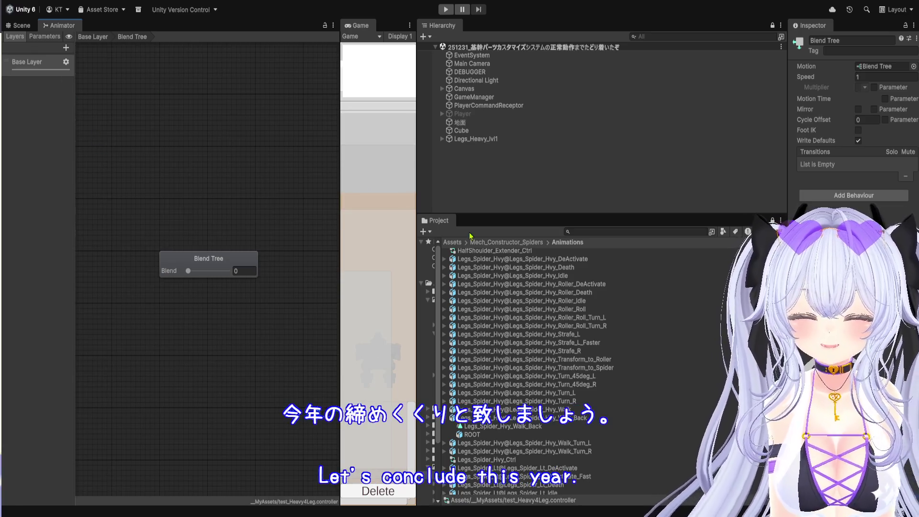
pyautogui.scroll(5, 552, 341)
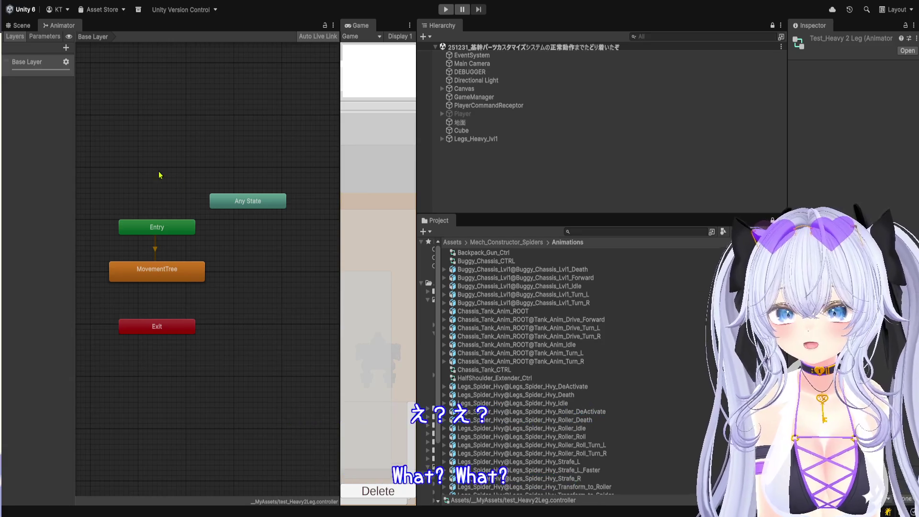
pyautogui.click(32, 37)
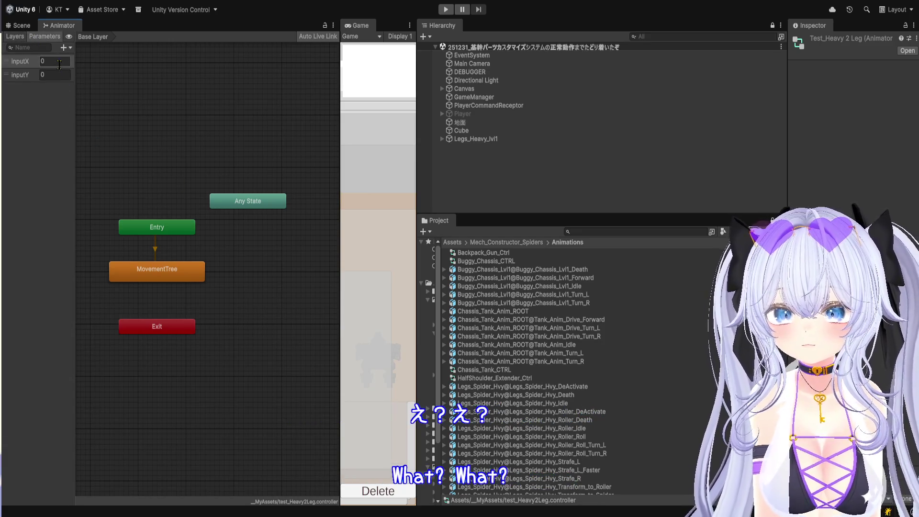
# Delete the default Blend parameter and name a float parameter InputX
pyautogui.click(25, 64)
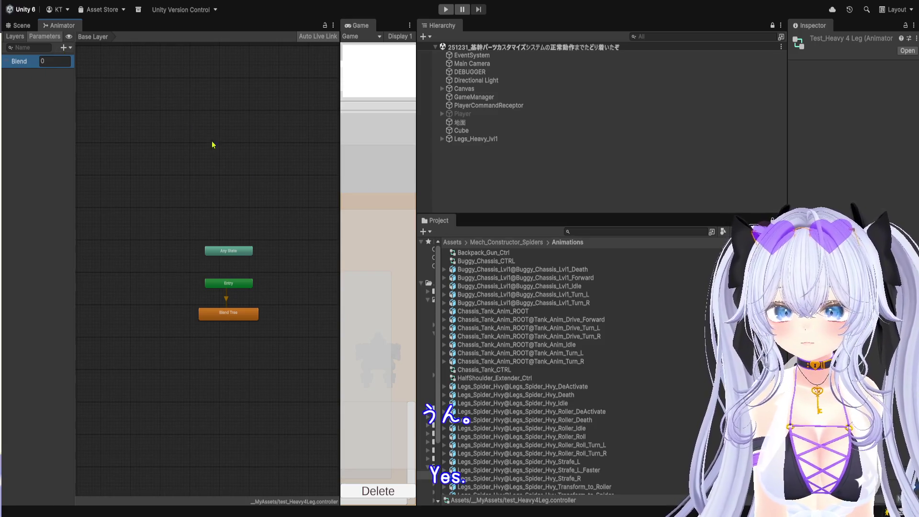
pyautogui.press('Delete')
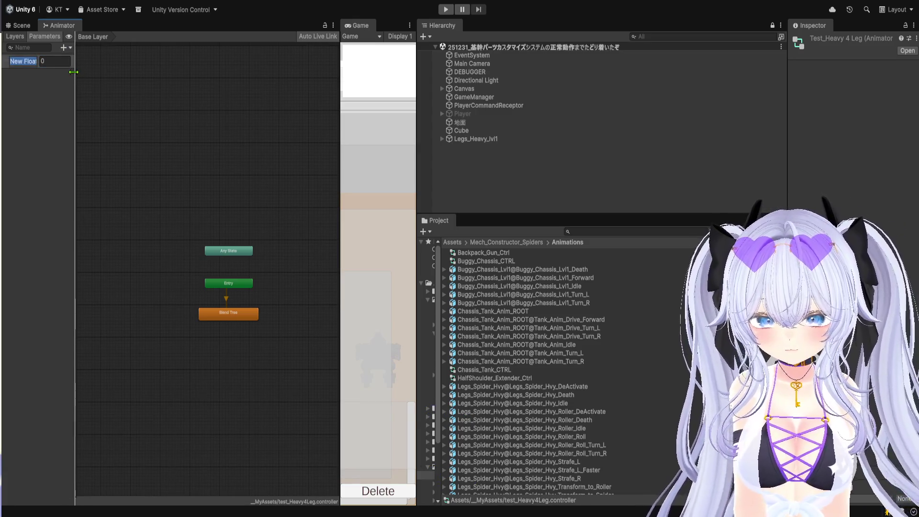
pyautogui.write('Inpu')
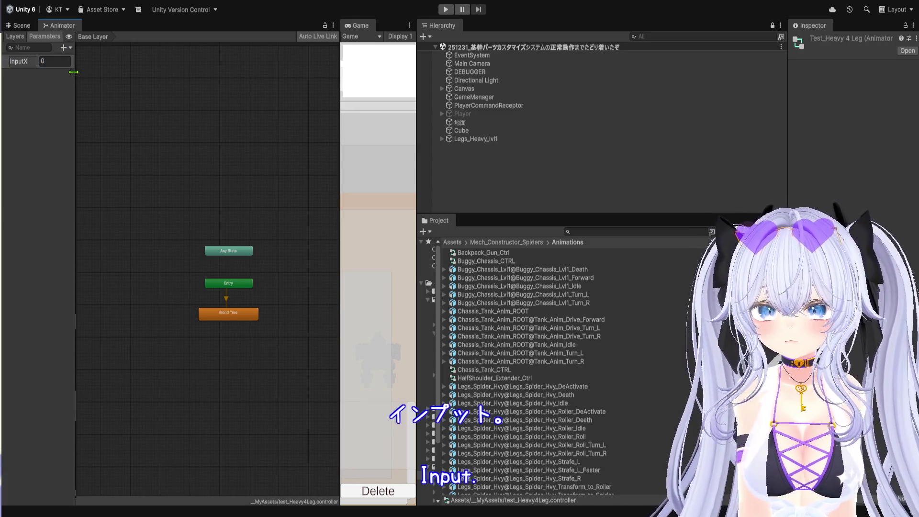
pyautogui.press('Return')
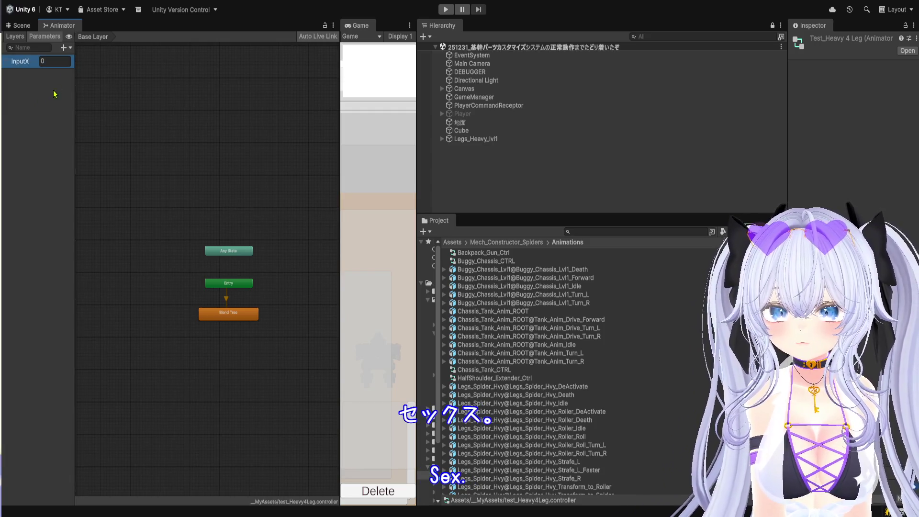
# Add a second float parameter named InputY
pyautogui.click(65, 50)
pyautogui.click(75, 66)
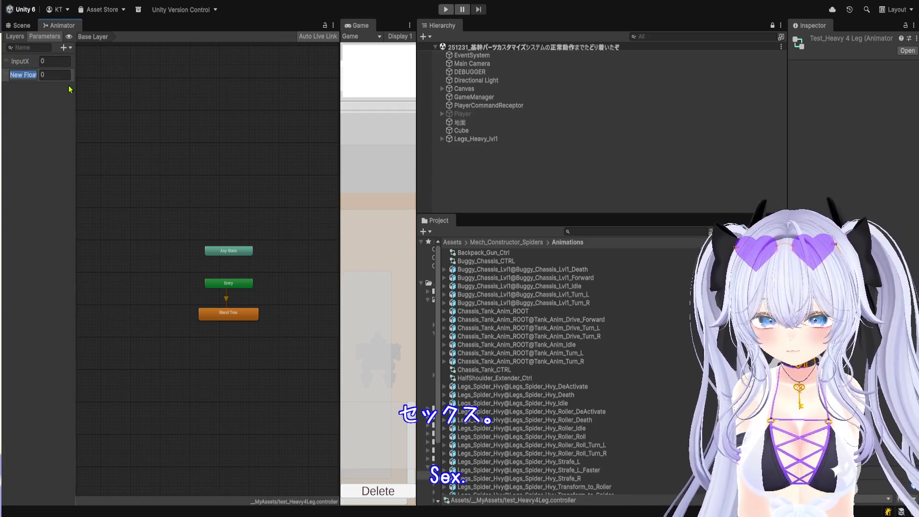
pyautogui.write('inputY')
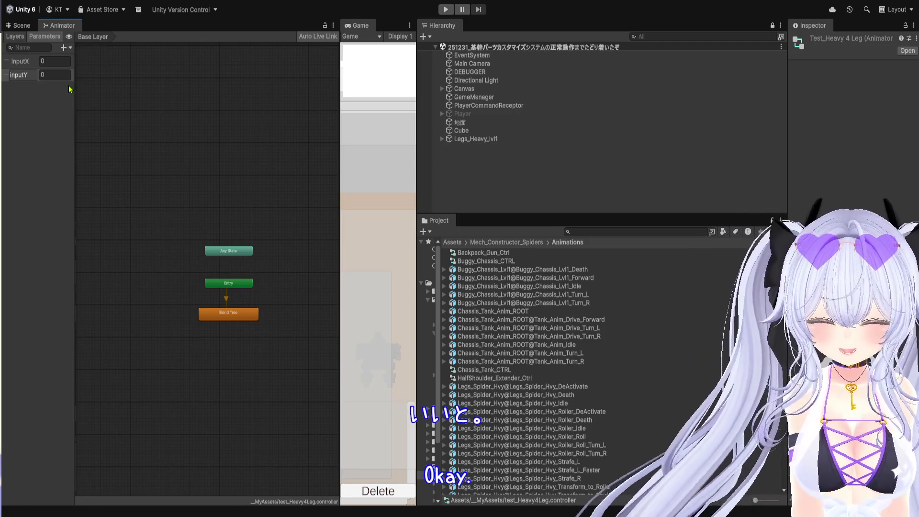
pyautogui.press('Return')
pyautogui.doubleClick(217, 313)
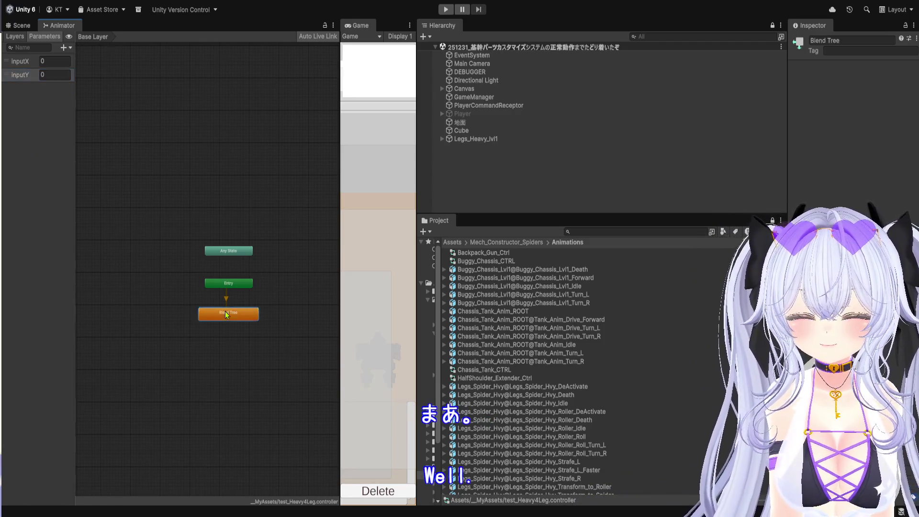
# Make the Blend Tree 2D Freeform Directional on InputX/InputY with one empty motion at 0, 0
pyautogui.moveTo(340, 247); pyautogui.dragTo(616, 248)
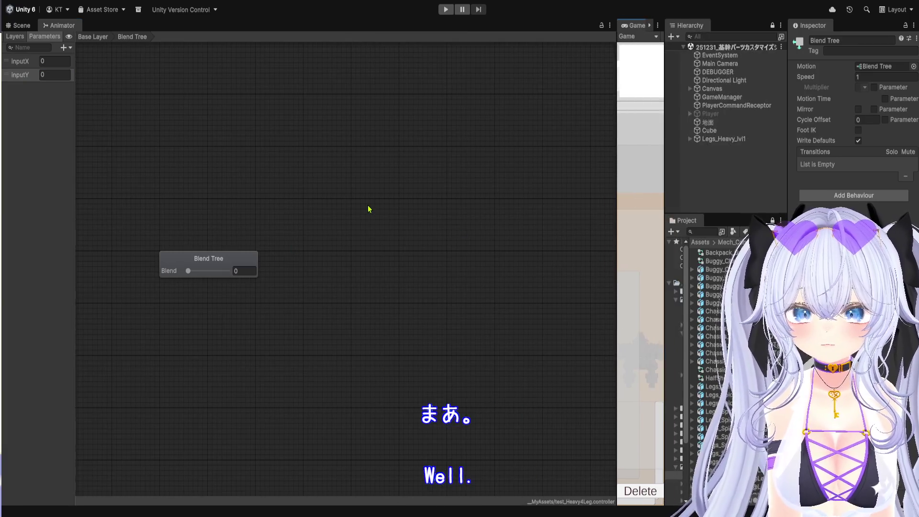
pyautogui.click(241, 265)
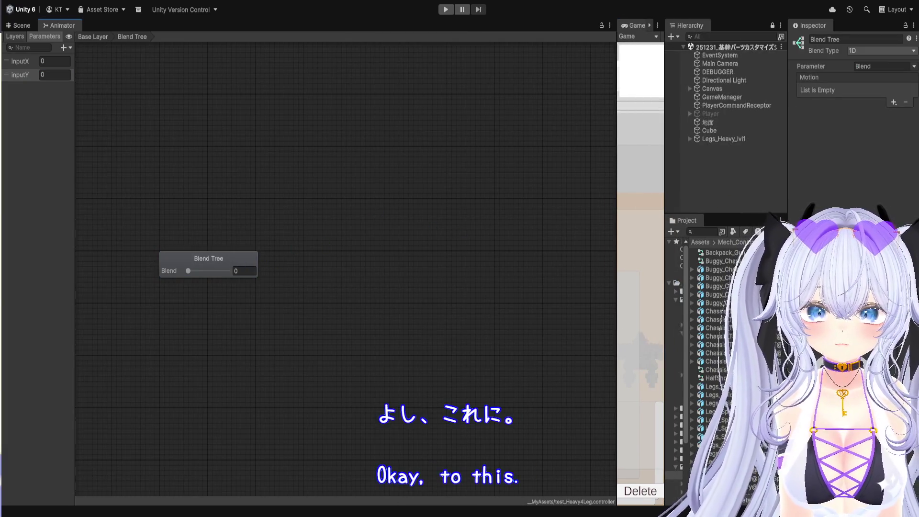
pyautogui.click(877, 91)
pyautogui.click(879, 66)
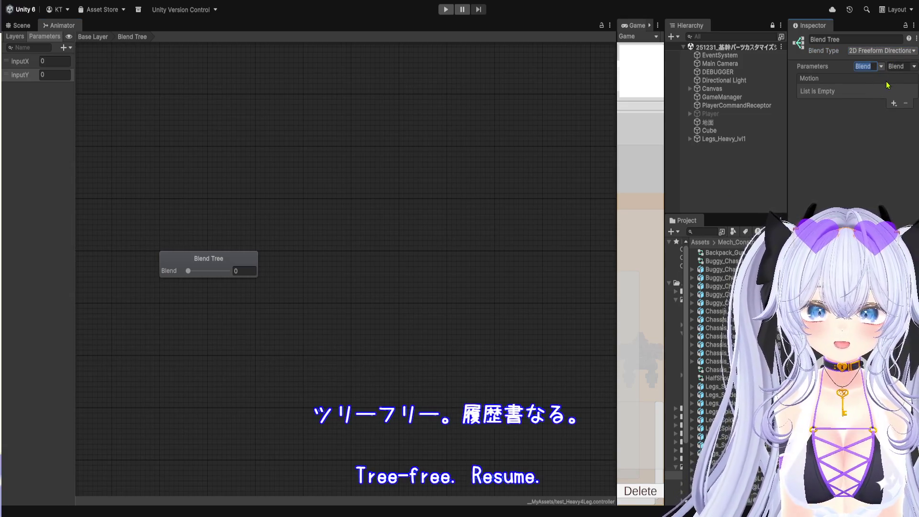
pyautogui.click(887, 85)
pyautogui.click(898, 94)
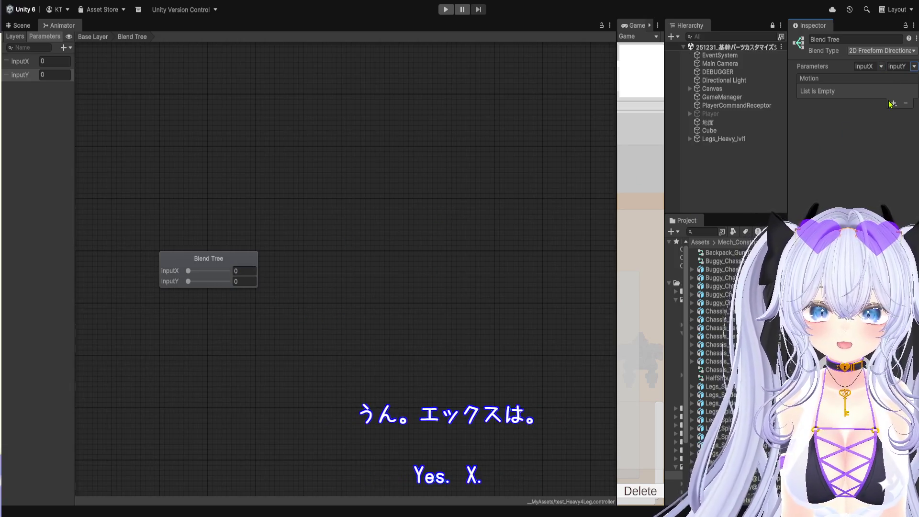
pyautogui.click(878, 121)
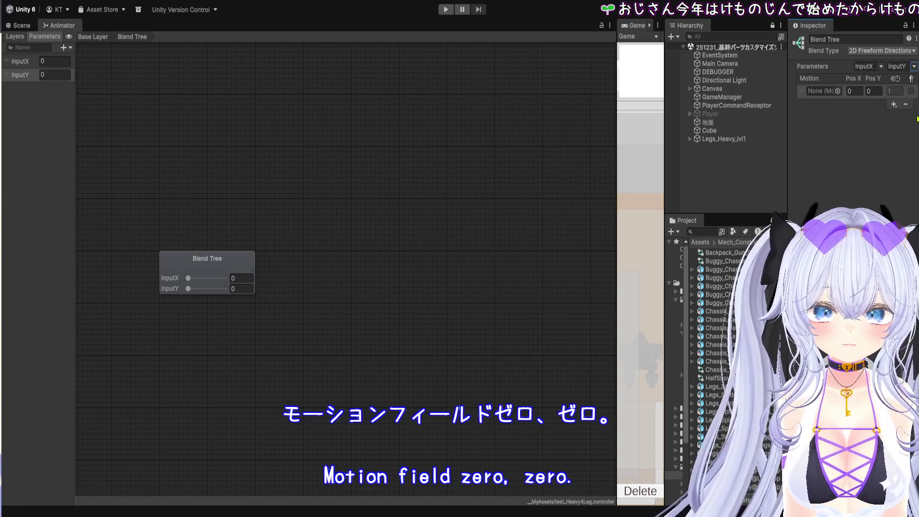
pyautogui.moveTo(787, 149); pyautogui.dragTo(579, 177)
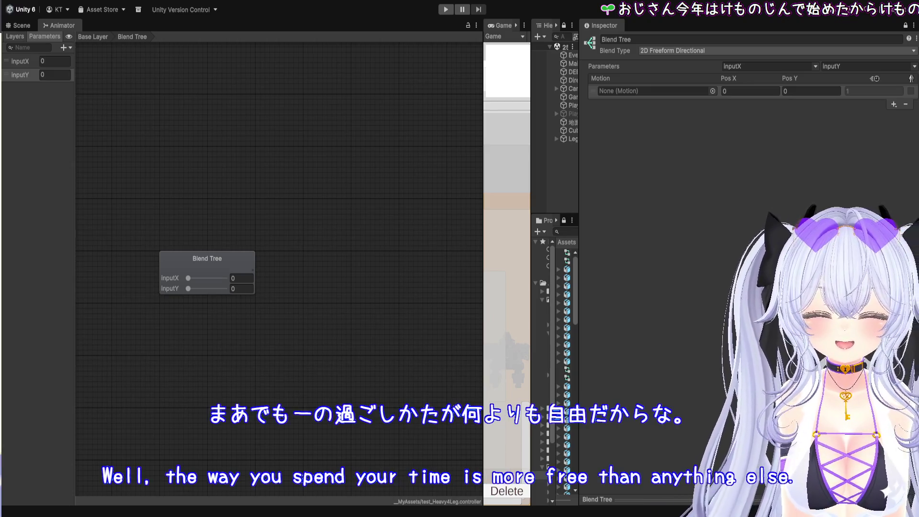
# Assign Legs_Spider_Hvy_Idle to motion one, then Legs_Spider_Hvy_Turn_L to a new second slot
pyautogui.moveTo(699, 104); pyautogui.dragTo(681, 93)
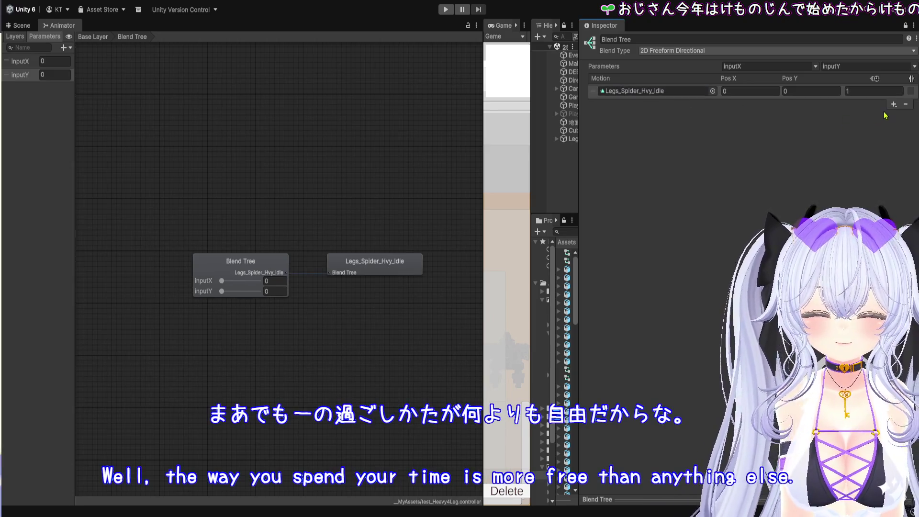
pyautogui.click(892, 104)
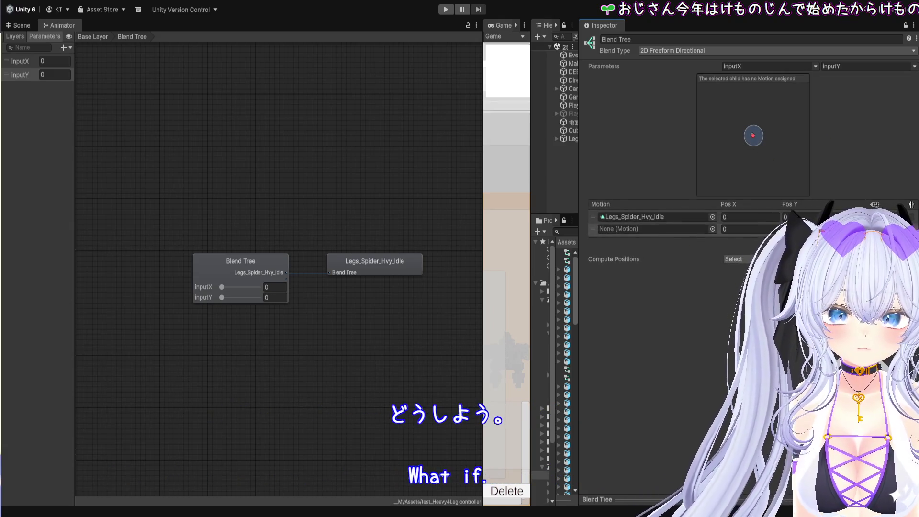
pyautogui.moveTo(567, 295)
pyautogui.mouseDown()
pyautogui.moveTo(636, 230)
pyautogui.moveTo(662, 232)
pyautogui.mouseUp()
# Set Turn_L's Pos X to -1 and add a third motion slot at Pos X -1
pyautogui.click(759, 229)
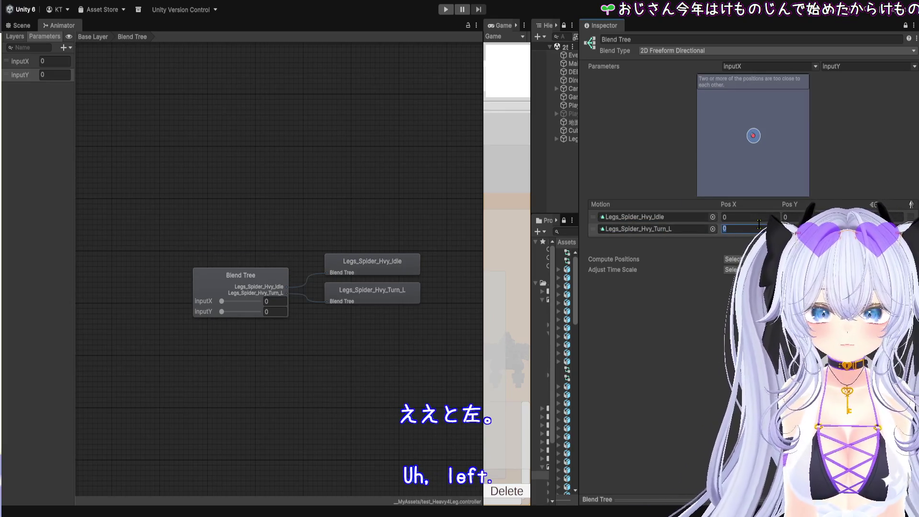
pyautogui.write('-1')
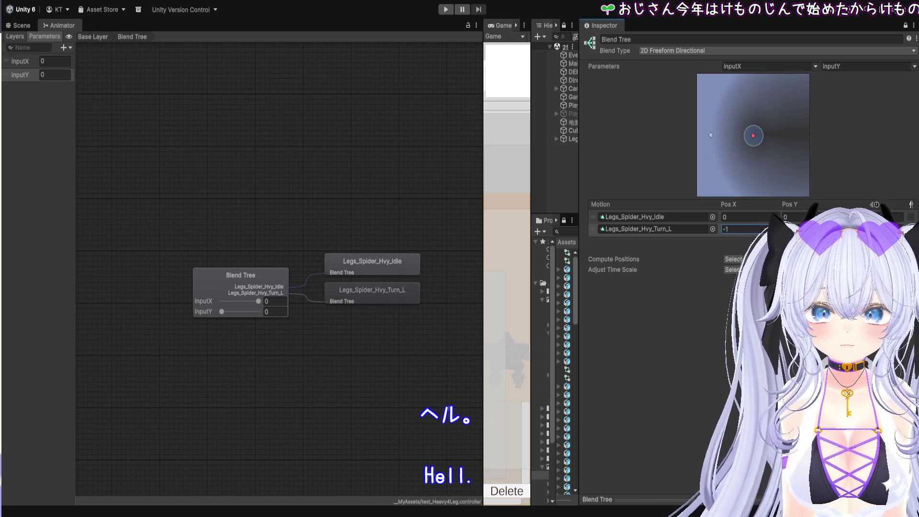
pyautogui.click(893, 240)
pyautogui.click(904, 249)
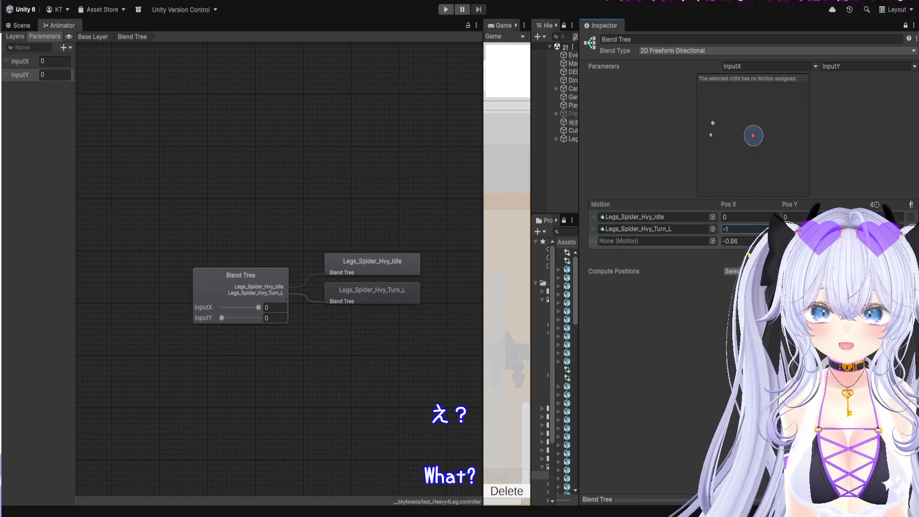
pyautogui.write('-1')
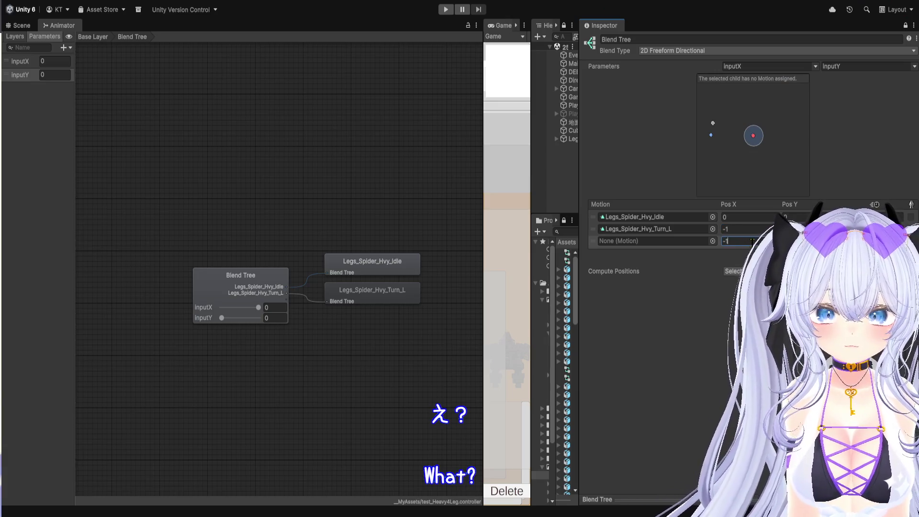
pyautogui.press('Return')
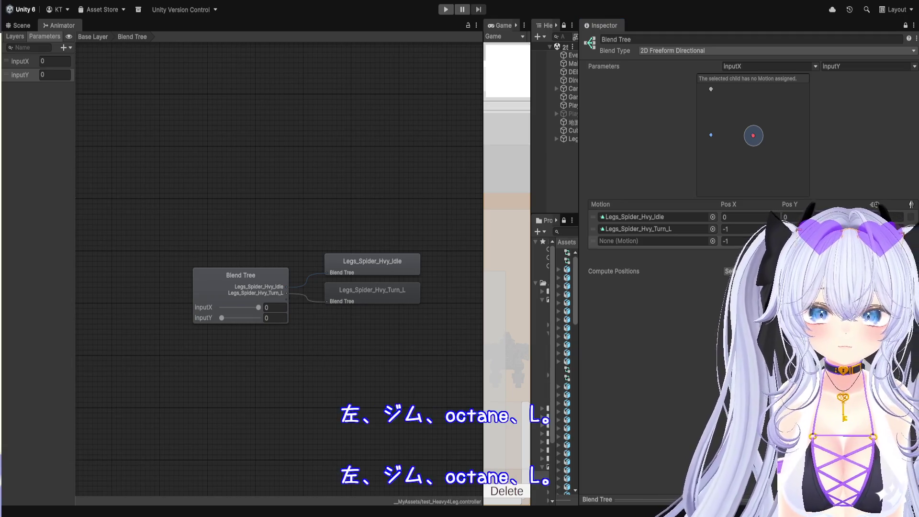
# Put Legs_Spider_Hvy_Walk_Turn_L in the third slot and add an empty fourth slot
pyautogui.click(674, 241)
pyautogui.moveTo(673, 243); pyautogui.dragTo(674, 242)
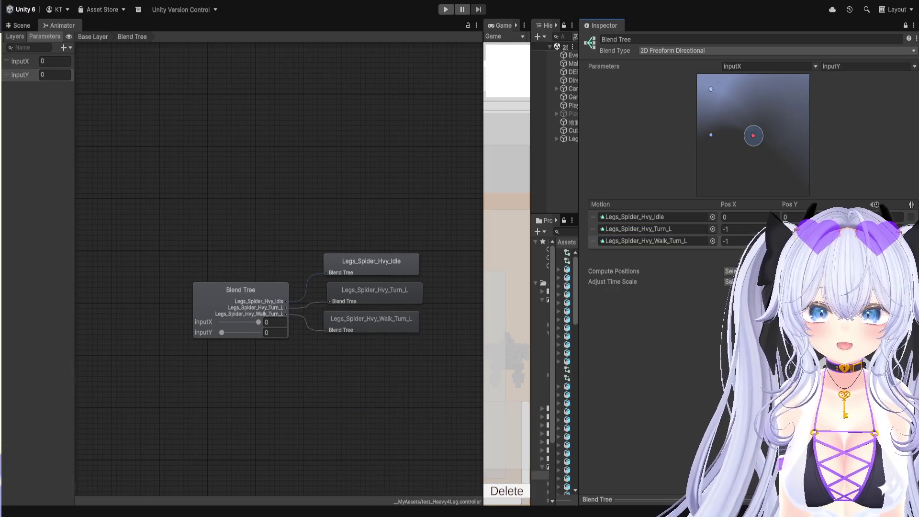
pyautogui.click(894, 251)
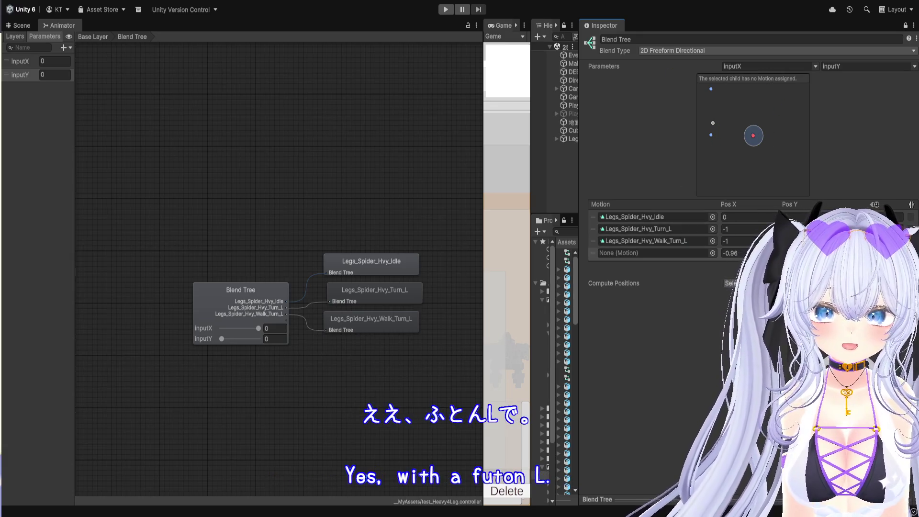
# Set the fourth slot's Pos X to 0 and assign Legs_Spider_Hvy_Walk to it
pyautogui.click(729, 253)
pyautogui.write('0')
pyautogui.press('Return')
pyautogui.write('1')
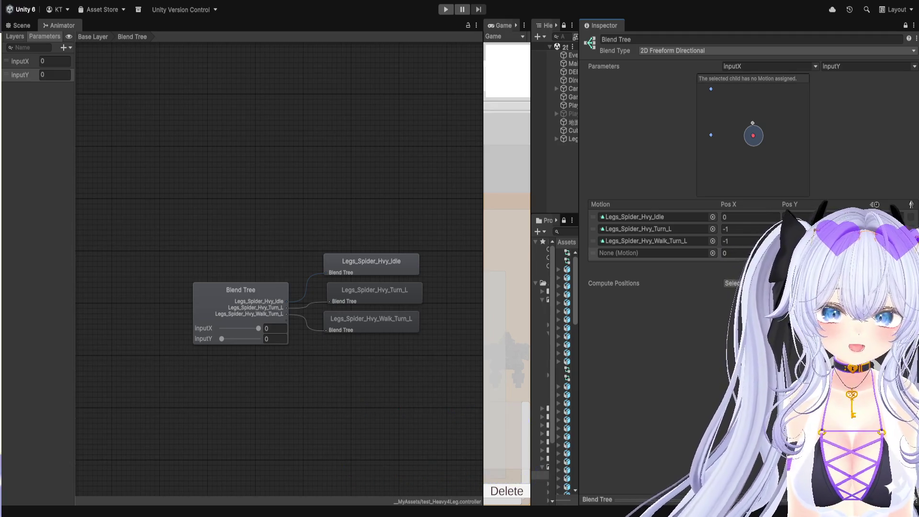
pyautogui.moveTo(567, 335); pyautogui.dragTo(650, 253)
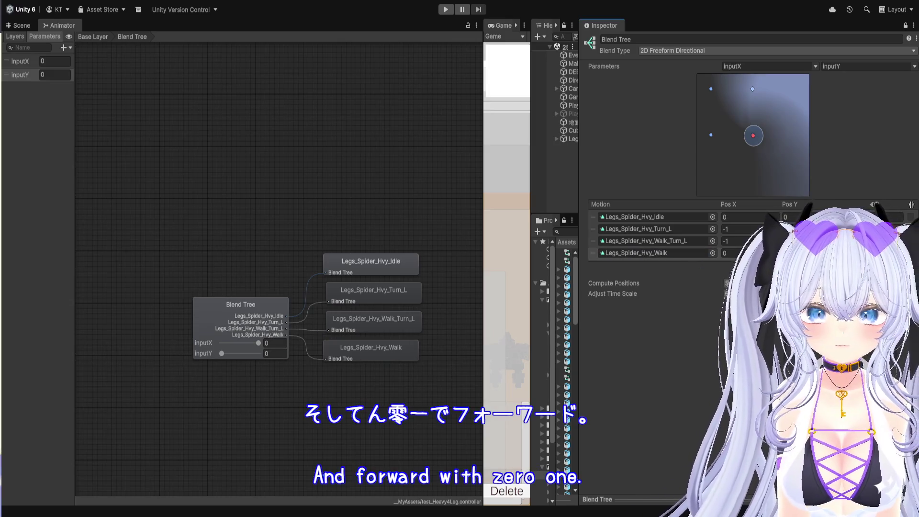
# Add a fifth slot at Pos X 1 holding Legs_Spider_Hvy_Walk_Turn_R
pyautogui.click(890, 275)
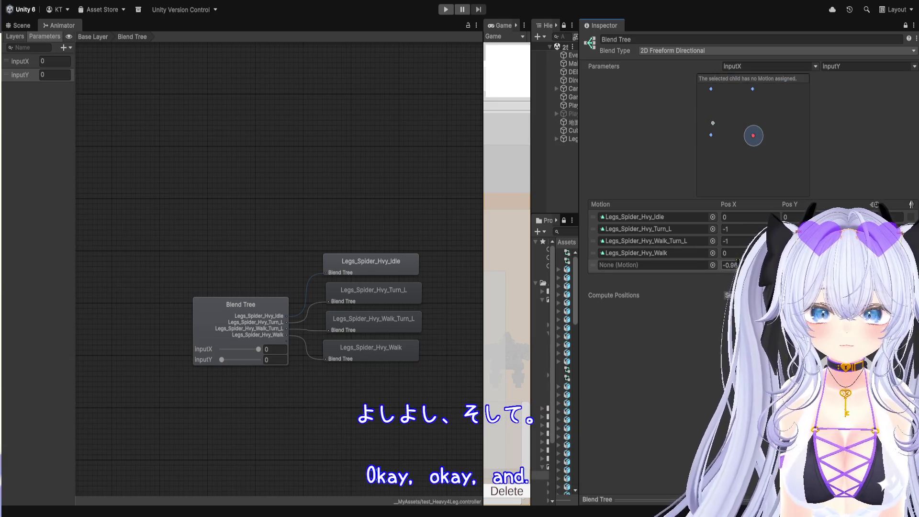
pyautogui.click(744, 263)
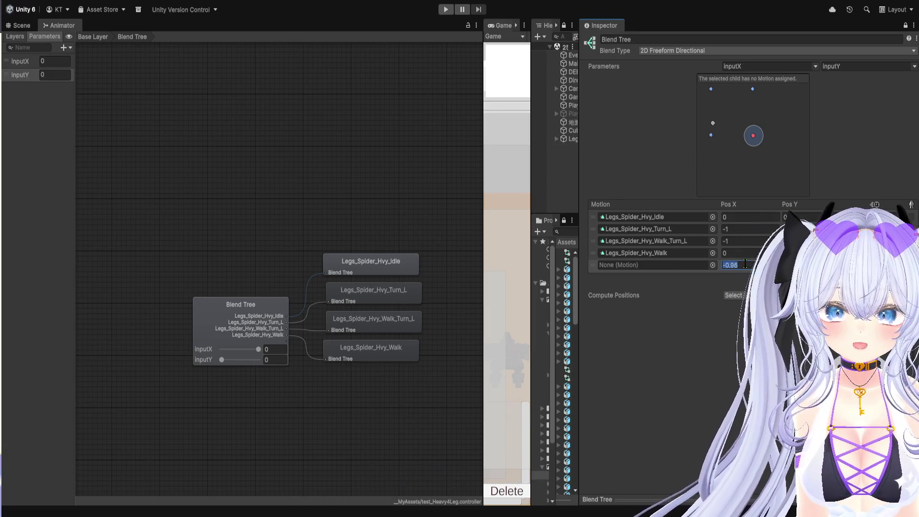
pyautogui.write('1')
pyautogui.press('Return')
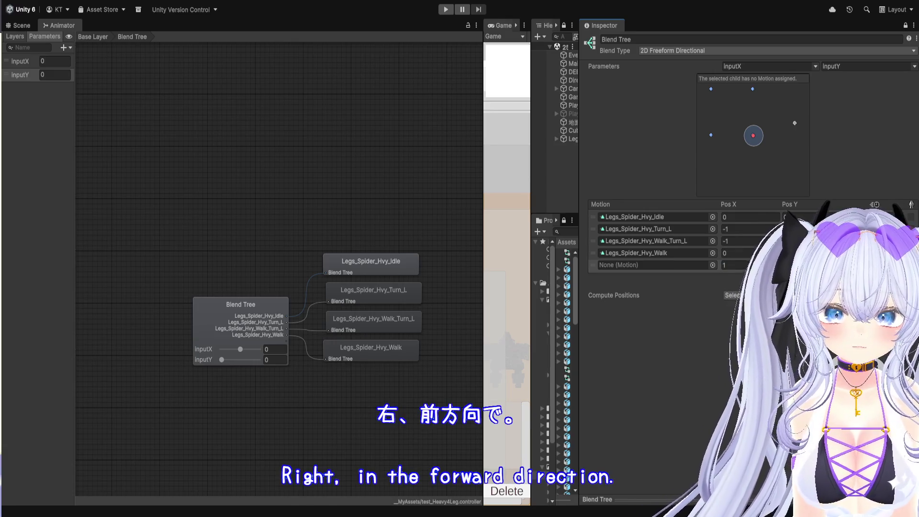
pyautogui.moveTo(567, 364); pyautogui.dragTo(656, 263)
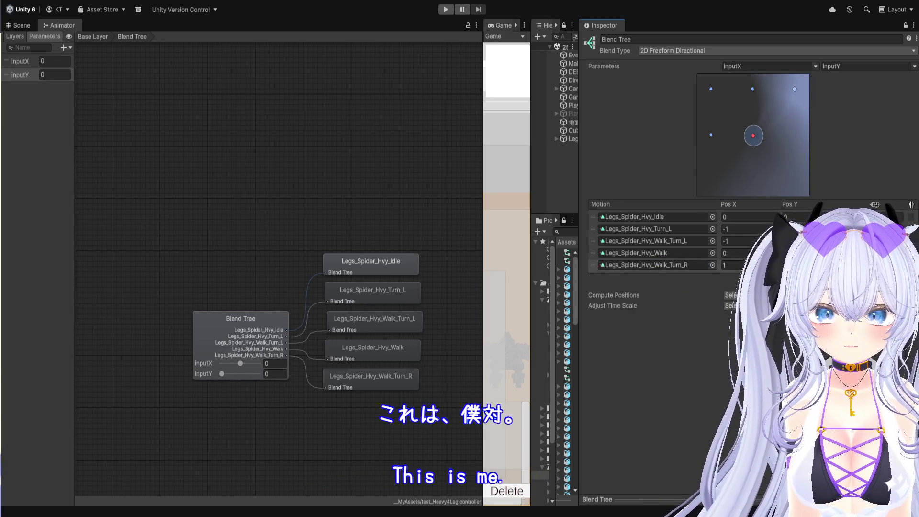
# Add a sixth slot with Legs_Spider_Hvy_Turn_R and set its Pos X to 1
pyautogui.click(896, 275)
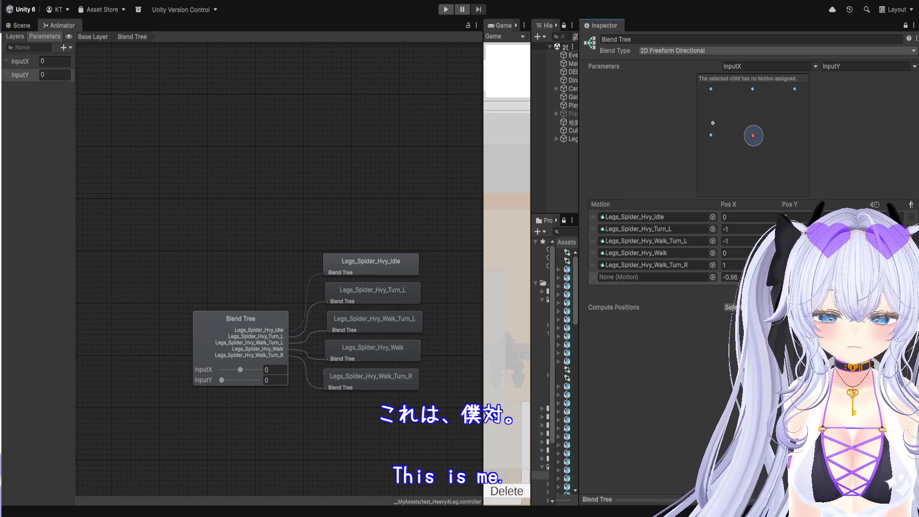
pyautogui.write('0')
pyautogui.press('Return')
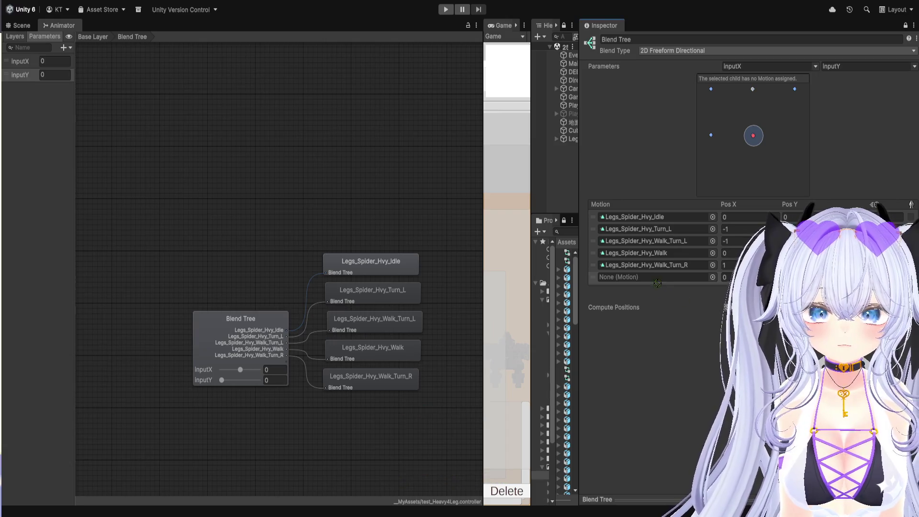
pyautogui.moveTo(567, 344); pyautogui.dragTo(656, 280)
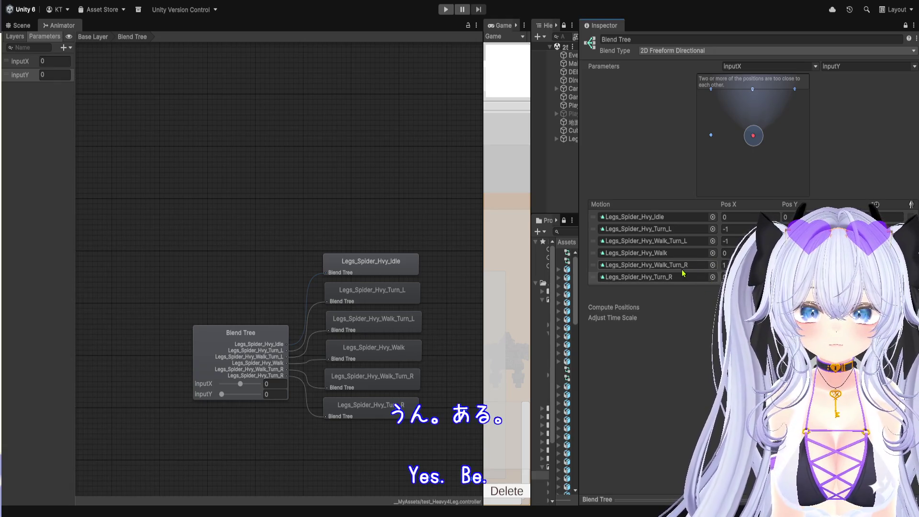
pyautogui.click(676, 278)
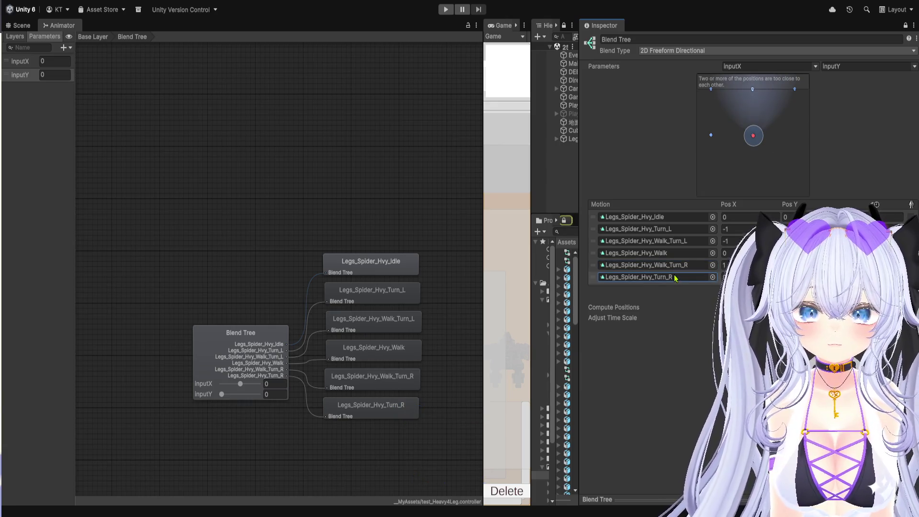
pyautogui.click(751, 276)
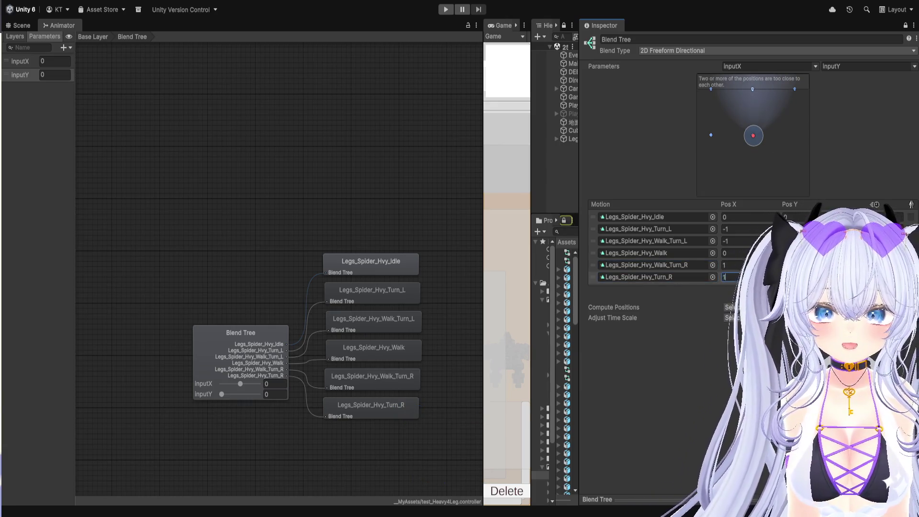
pyautogui.write('1')
pyautogui.press('Return')
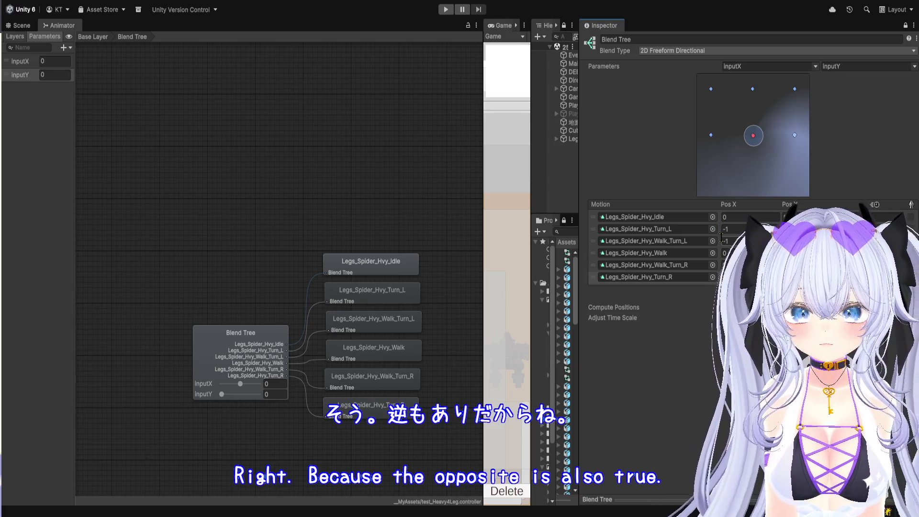
pyautogui.click(484, 127)
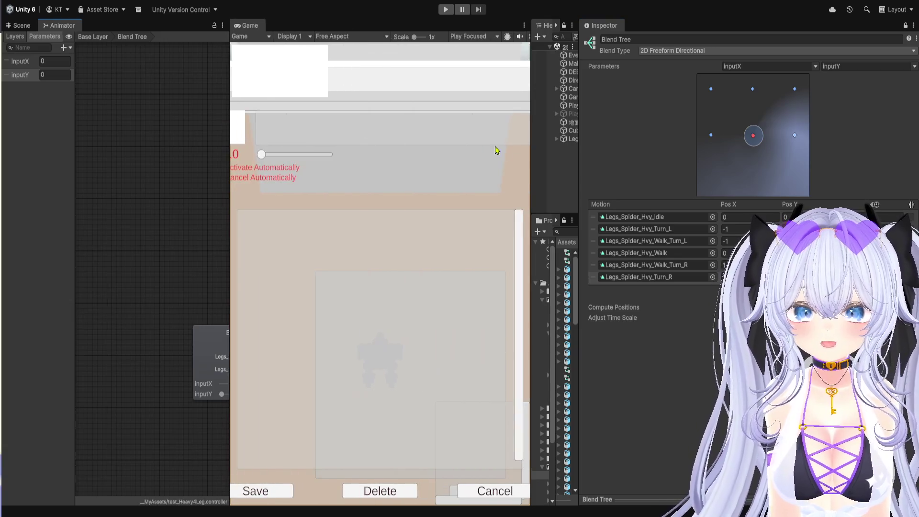
# Rearrange the panels to widen the Project browser and show the Assets root
pyautogui.click(537, 159)
pyautogui.moveTo(582, 198); pyautogui.dragTo(704, 199)
pyautogui.click(282, 242)
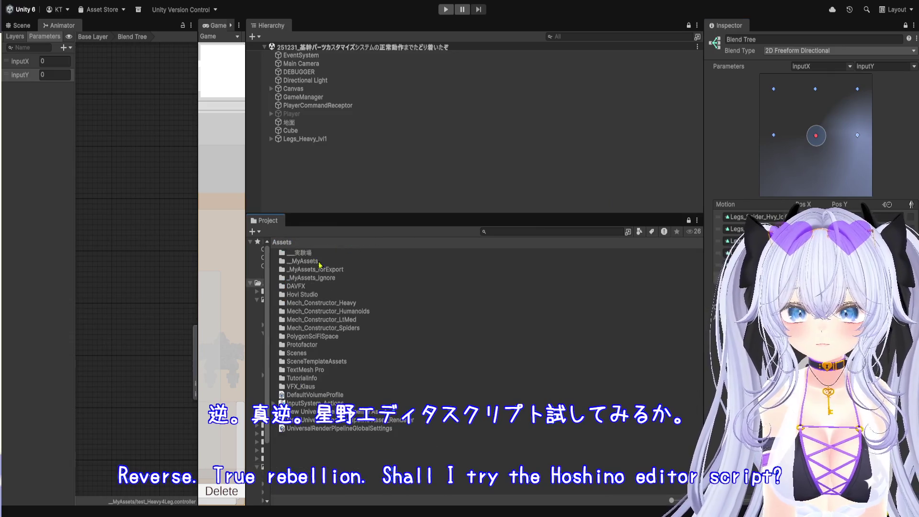
# Create an 'Editor' folder in Assets and select the AnimationClipReverser script inside it
pyautogui.click(382, 459)
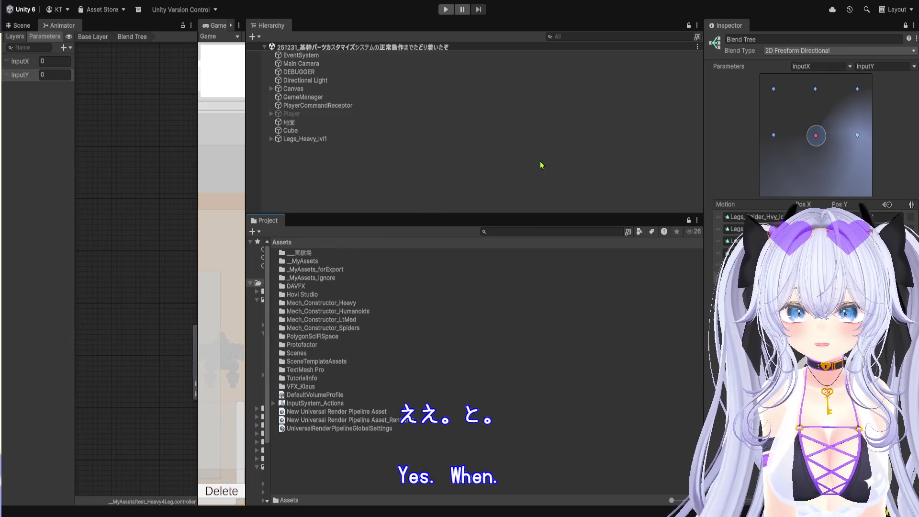
pyautogui.hotkey('ctrl', 'shift', 'n')
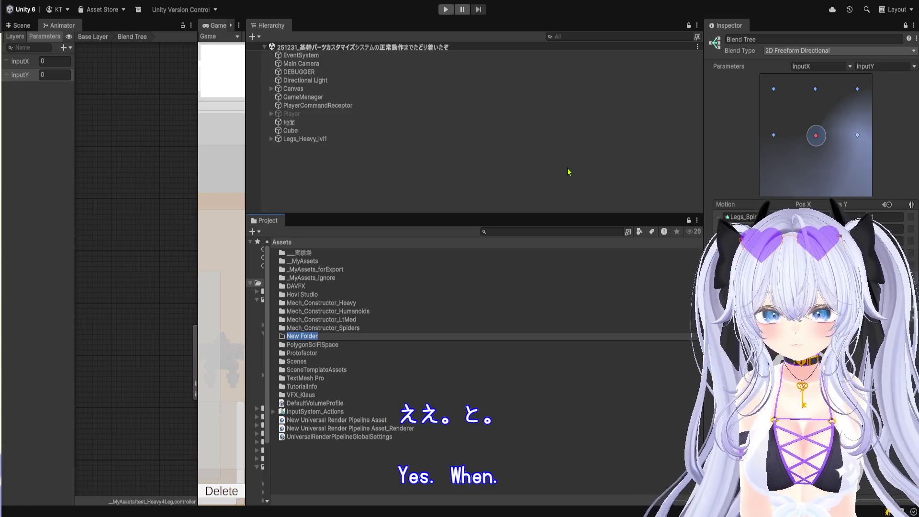
pyautogui.write('Editor')
pyautogui.press('Return')
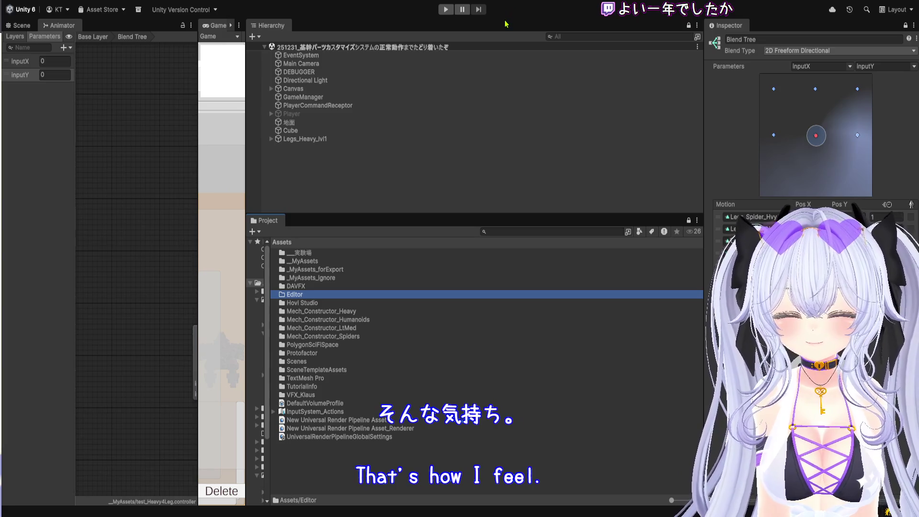
pyautogui.press('Return')
pyautogui.click(300, 264)
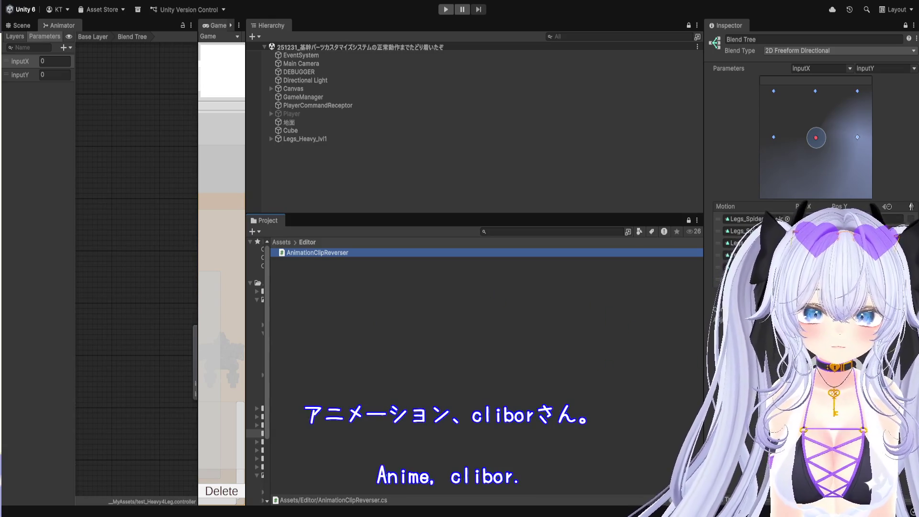
# Select and deselect the AnimationClipReverser script in the Editor folder
pyautogui.click(748, 219)
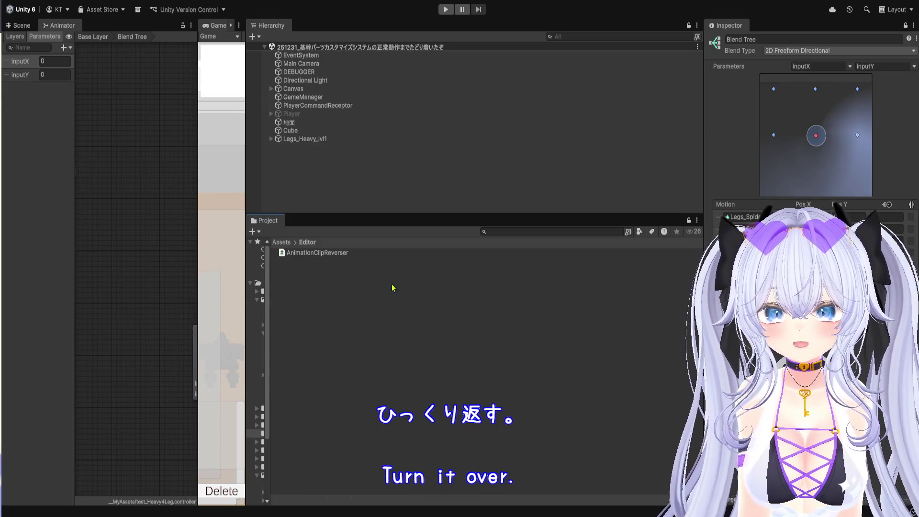
pyautogui.click(328, 254)
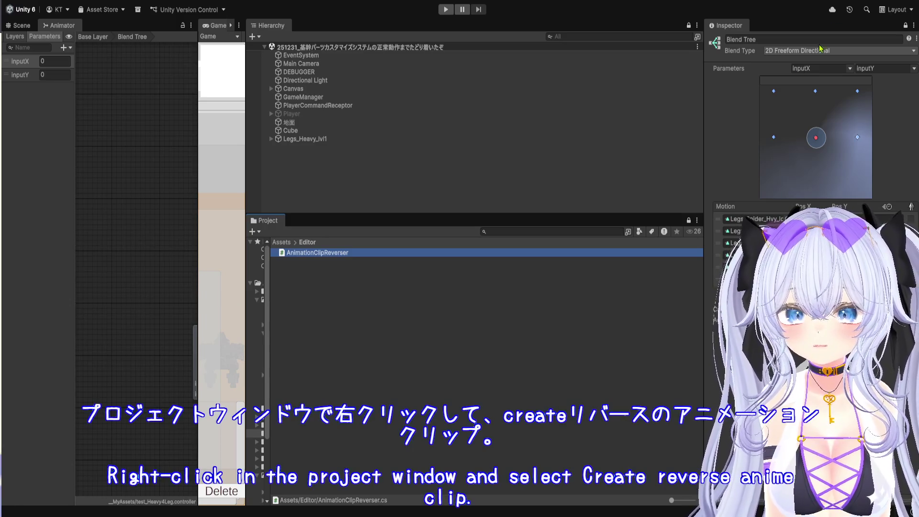
pyautogui.click(404, 311)
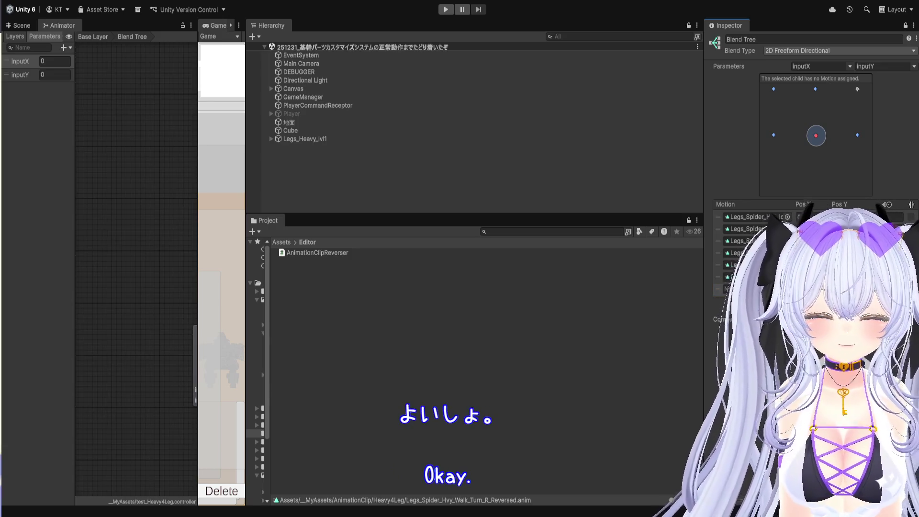
# Give the seventh slot Pos Y -1 with the reversed walk-turn clip, then add an eighth slot
pyautogui.write('-1')
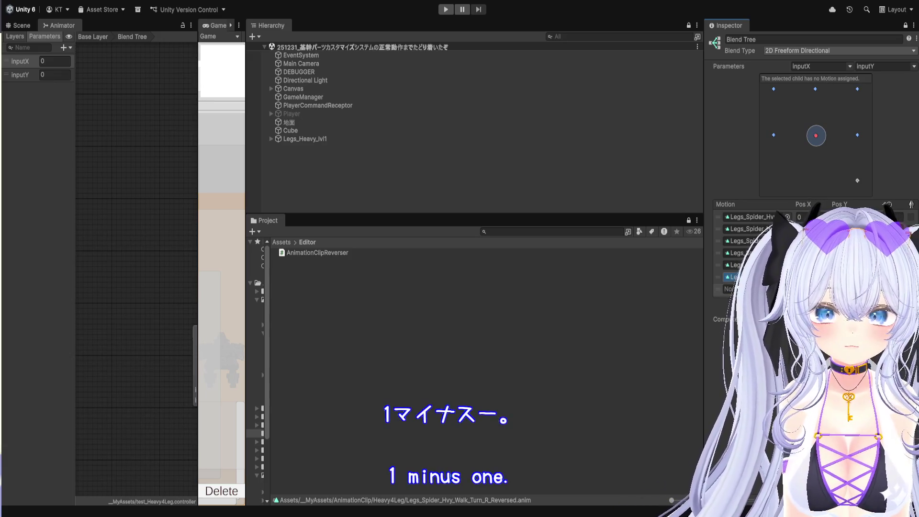
pyautogui.moveTo(729, 288); pyautogui.dragTo(729, 288)
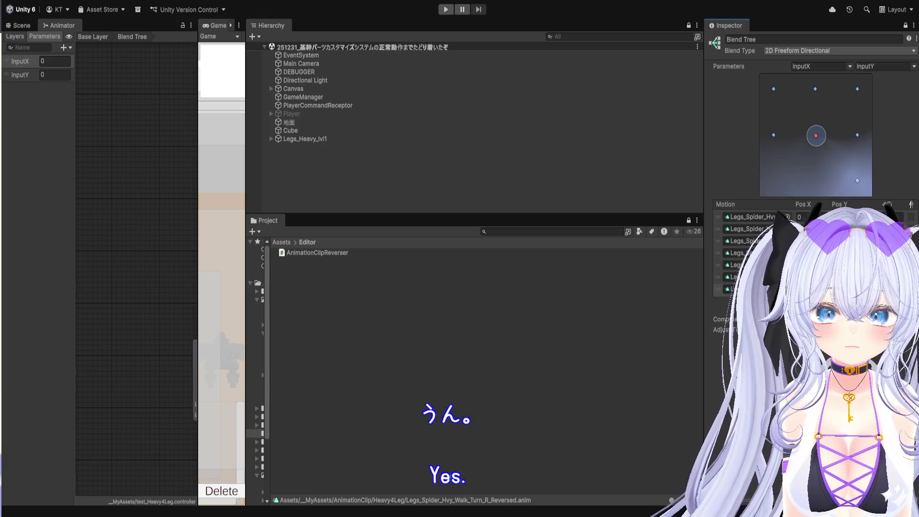
pyautogui.click(899, 309)
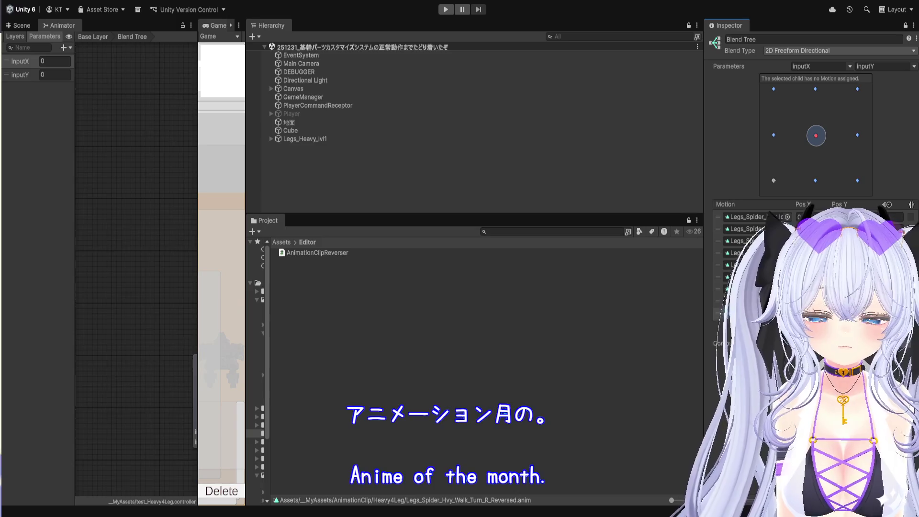
pyautogui.moveTo(702, 313)
pyautogui.mouseDown()
pyautogui.moveTo(559, 297)
pyautogui.moveTo(825, 297)
pyautogui.moveTo(807, 298)
pyautogui.mouseUp()
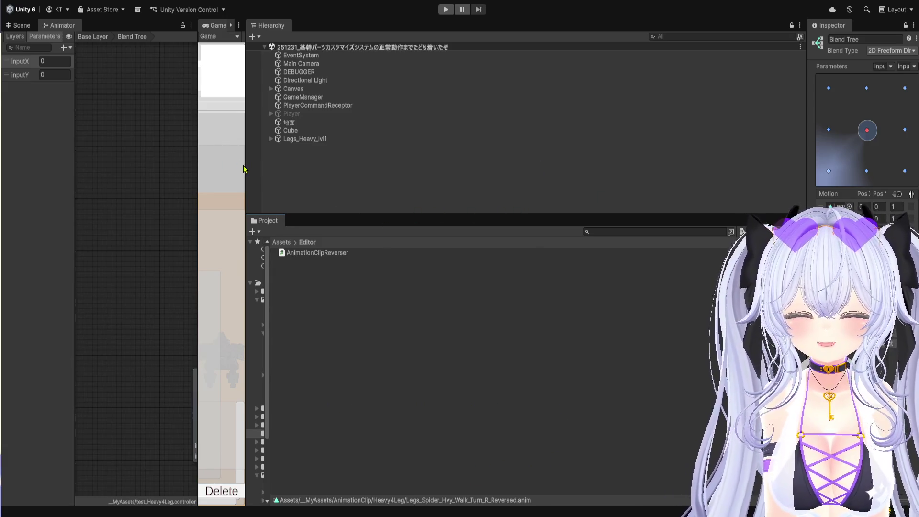
# Widen the Game view and show the mech in the left dock's Scene view
pyautogui.moveTo(243, 169)
pyautogui.mouseDown()
pyautogui.moveTo(197, 172)
pyautogui.moveTo(619, 201)
pyautogui.mouseUp()
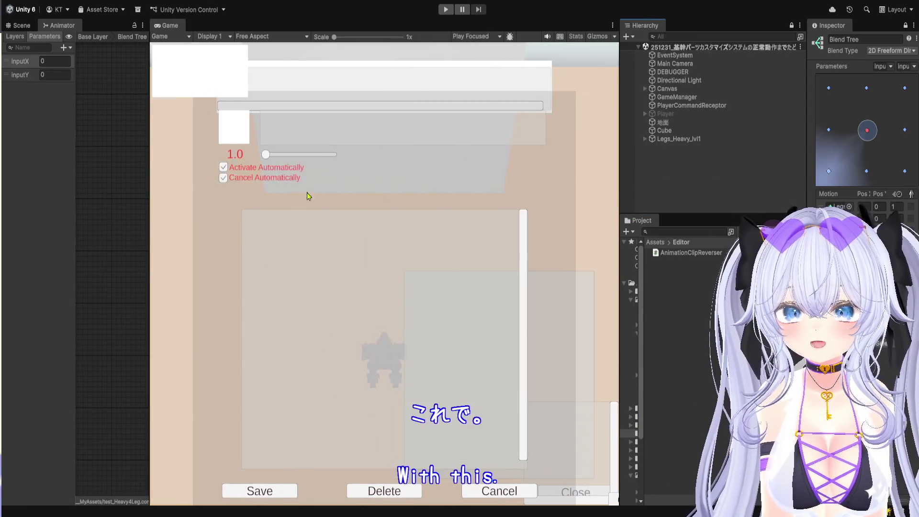
pyautogui.click(21, 26)
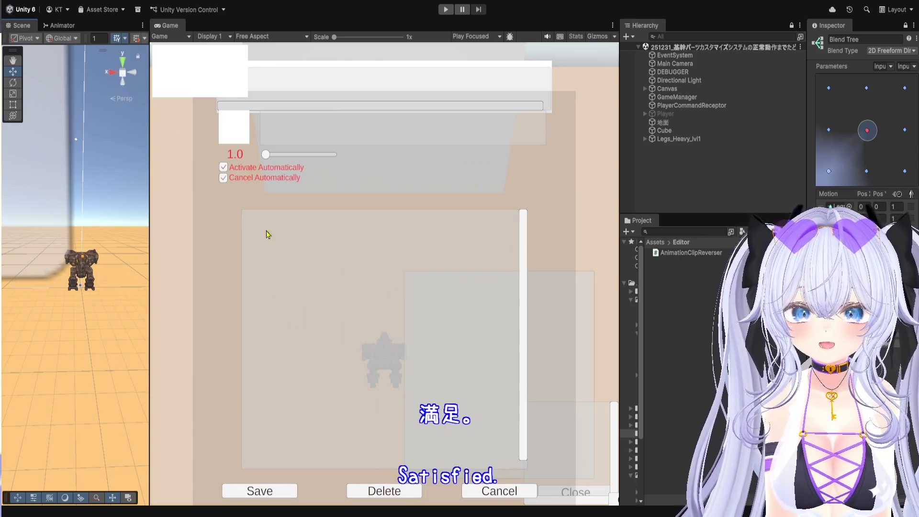